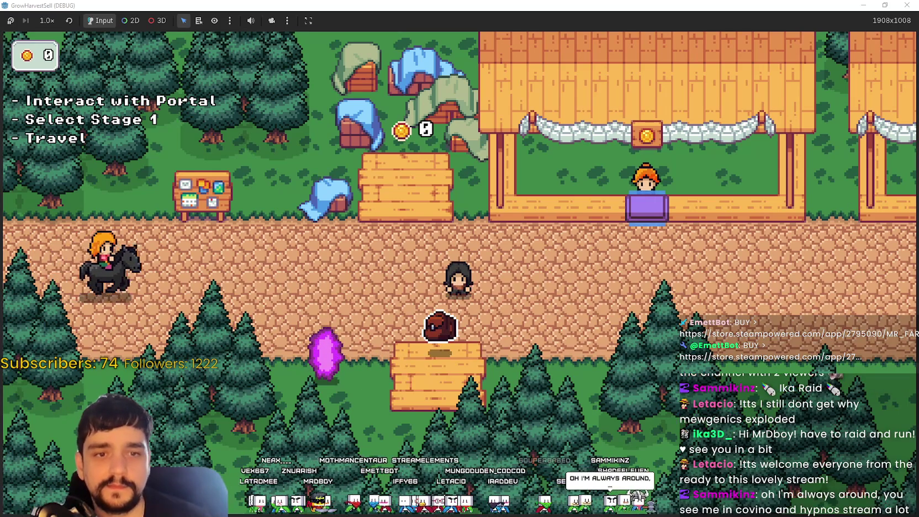
# Walk left to the village portal and travel to Stage 1 in the forest.
pyautogui.press('a')
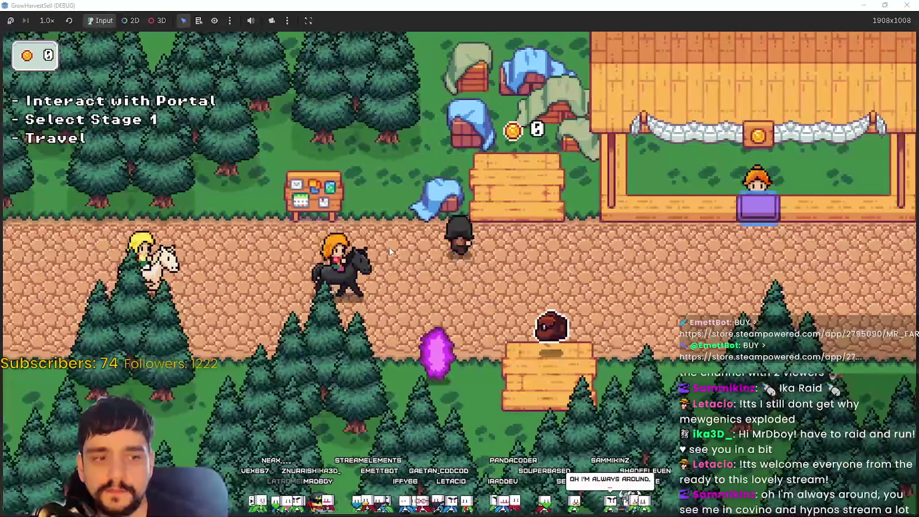
pyautogui.press('a')
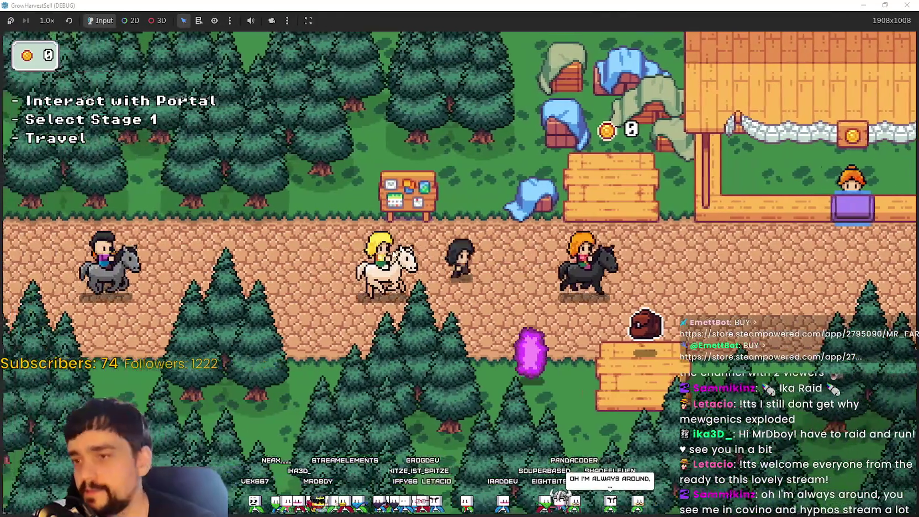
pyautogui.press('a')
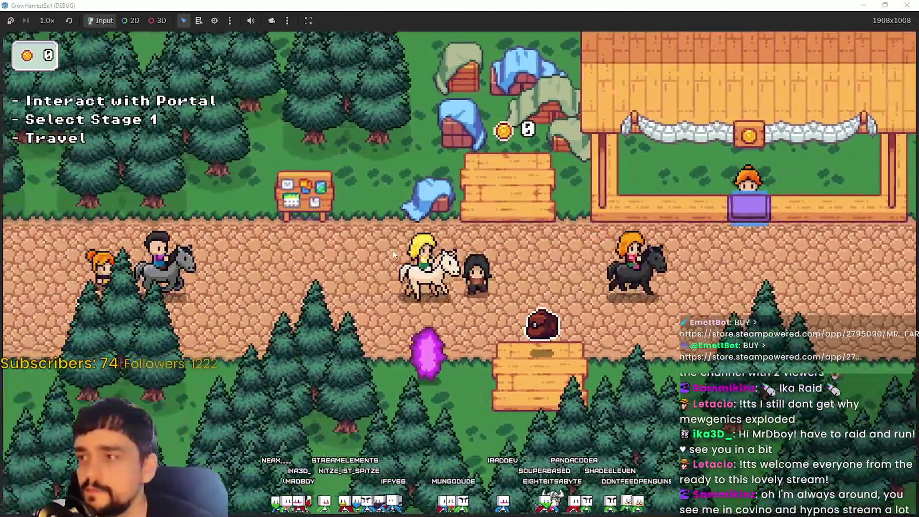
pyautogui.press('e')
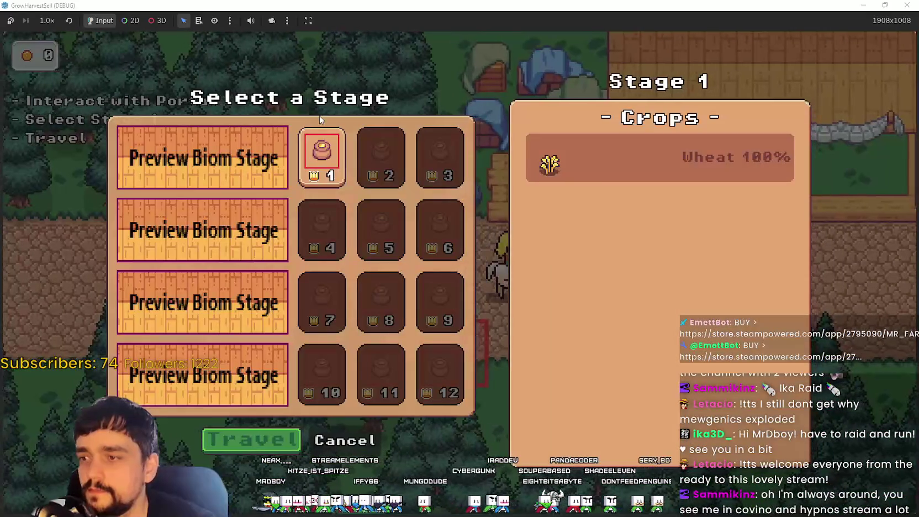
pyautogui.click(261, 441)
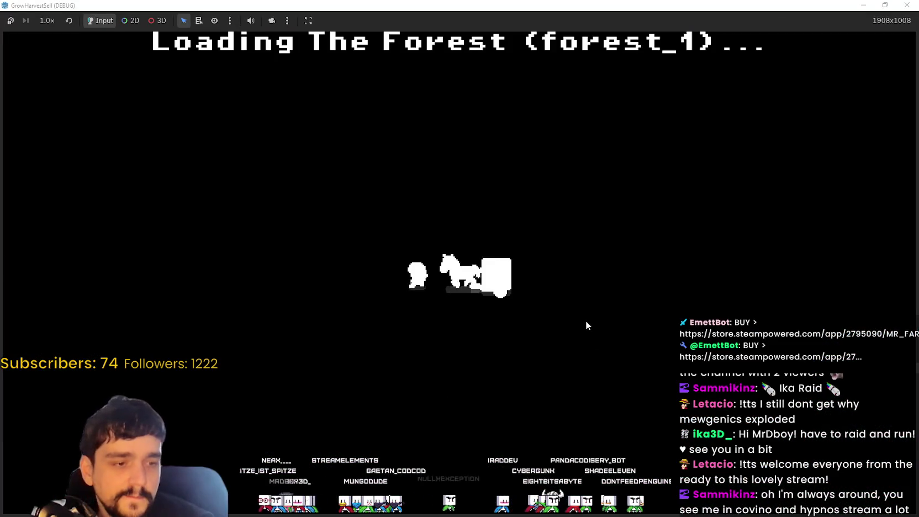
# Walk down to the wheat field and harvest the nearby wheat crops.
pyautogui.press('d')
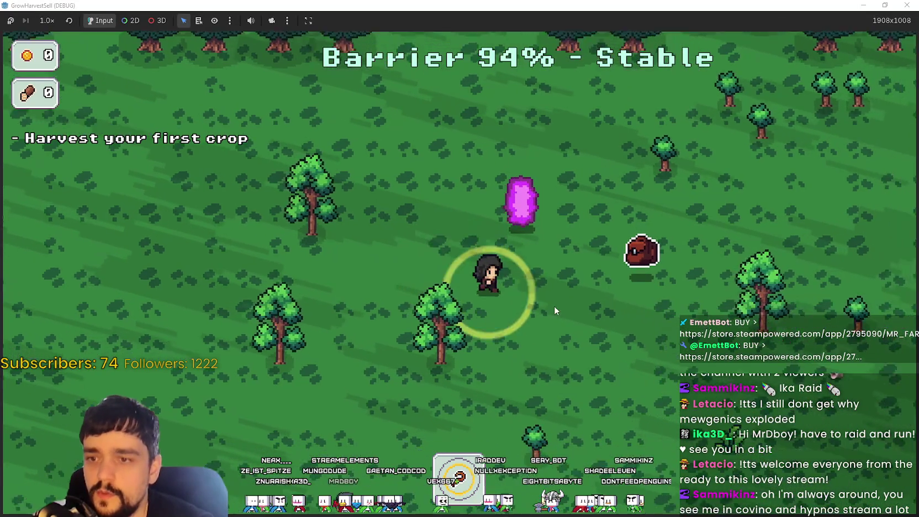
pyautogui.press('s')
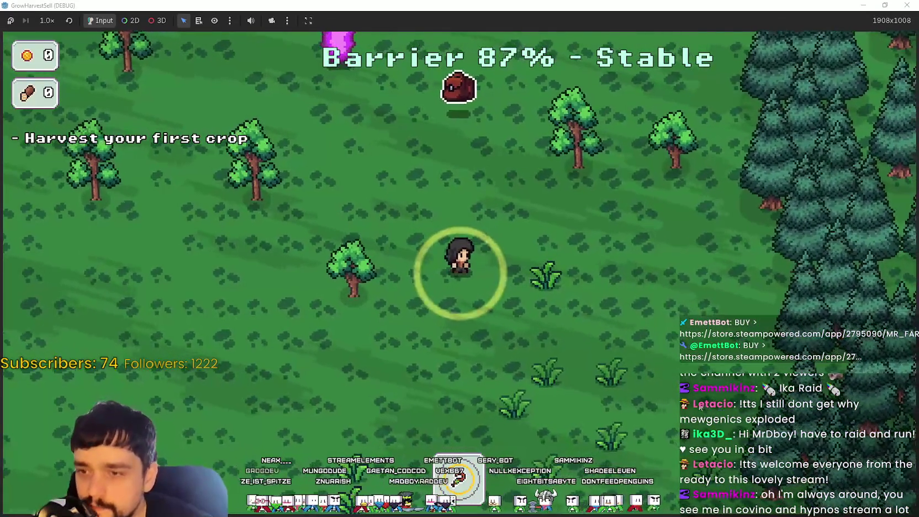
pyautogui.press('s')
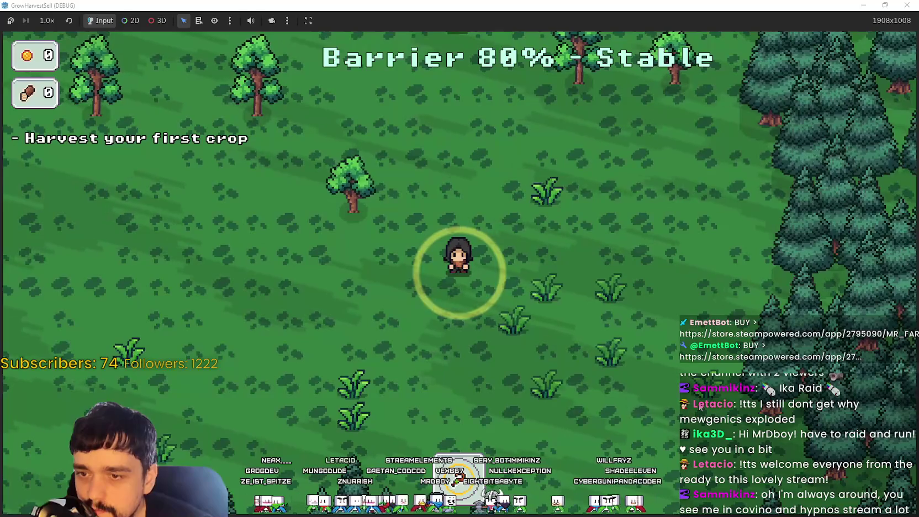
pyautogui.press('s')
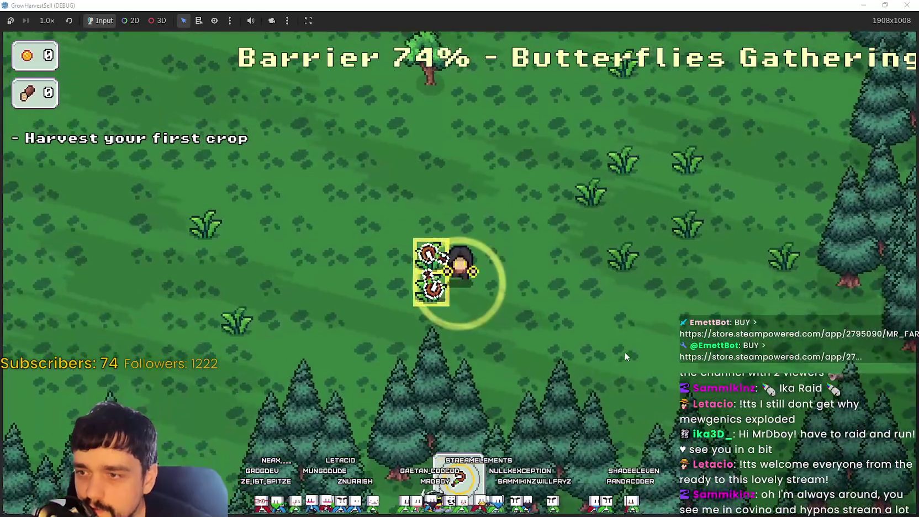
pyautogui.press('s')
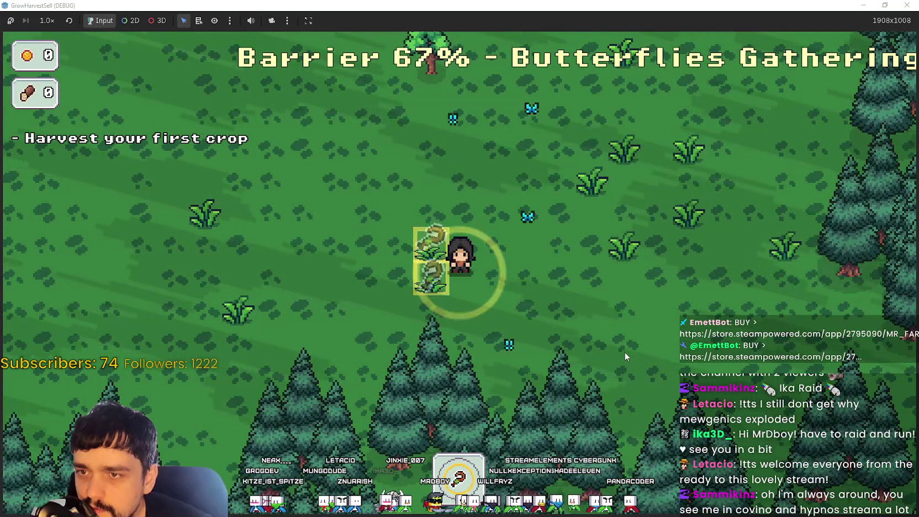
pyautogui.press('e')
pyautogui.press('d')
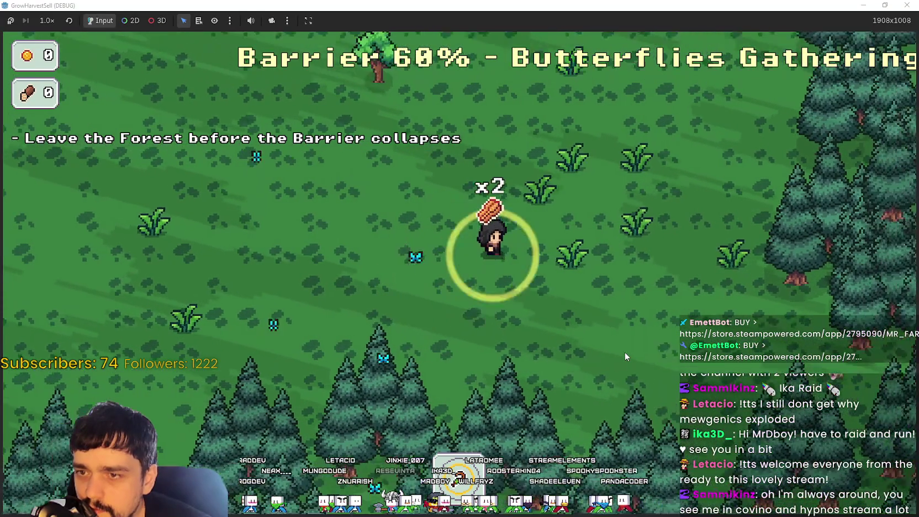
pyautogui.press('w')
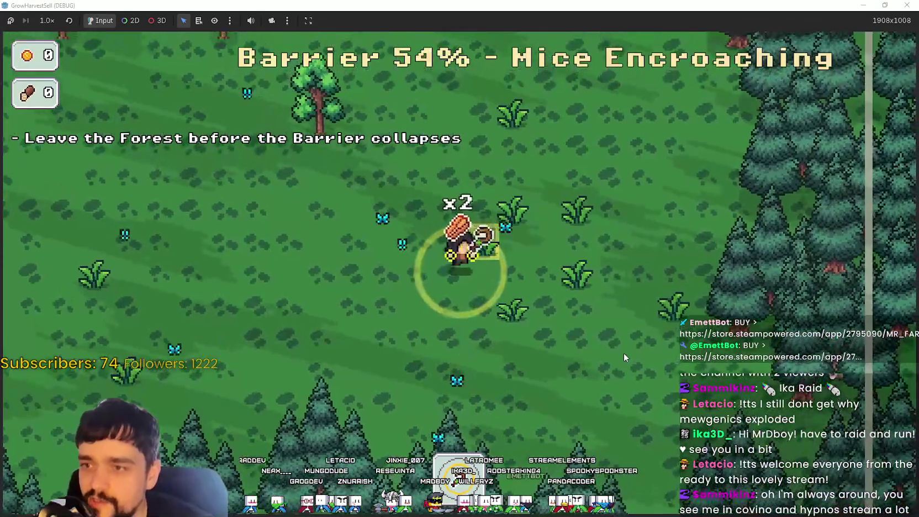
pyautogui.press('d')
pyautogui.press('s')
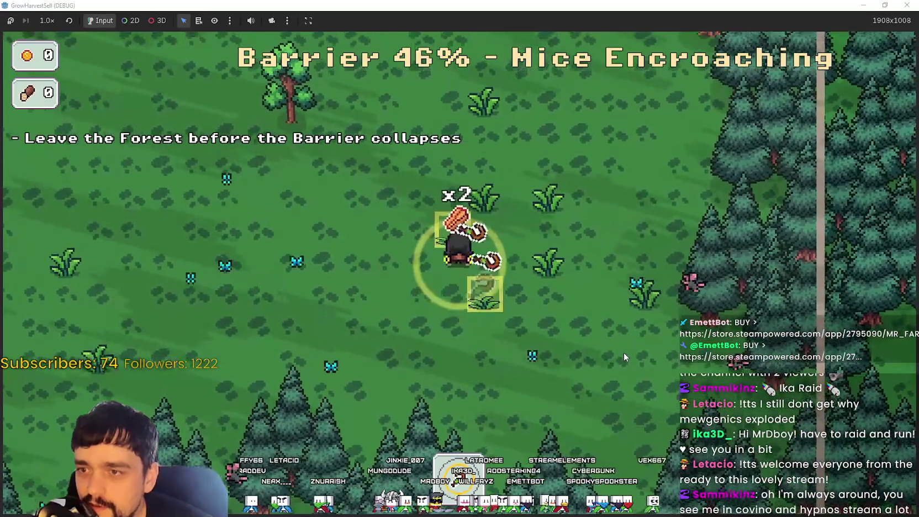
pyautogui.press('e')
pyautogui.press('a')
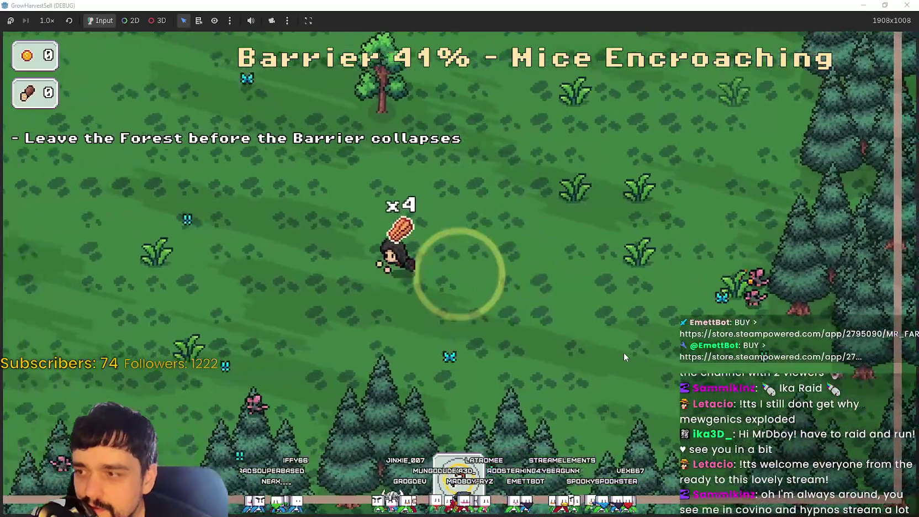
pyautogui.press('a')
# Dodge the charging pigs and reach the exit portal before the barrier collapses.
pyautogui.press('s')
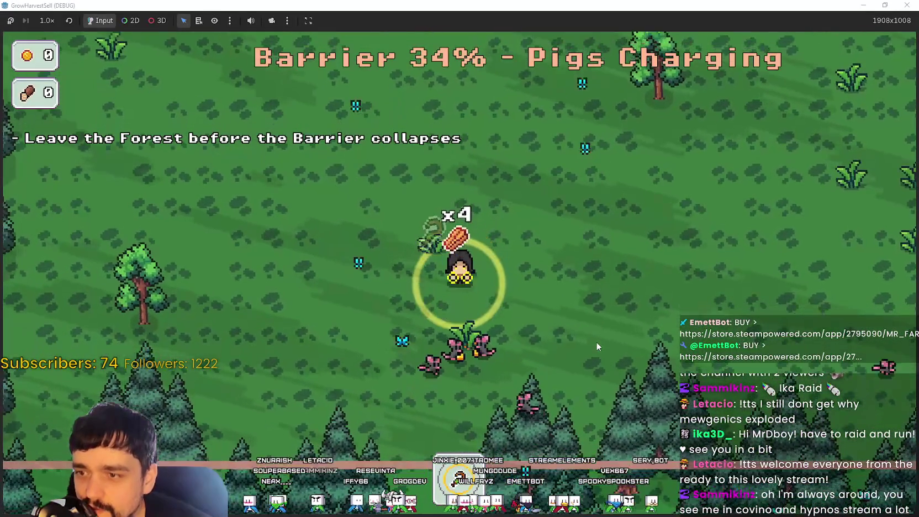
pyautogui.press('s')
pyautogui.press('w')
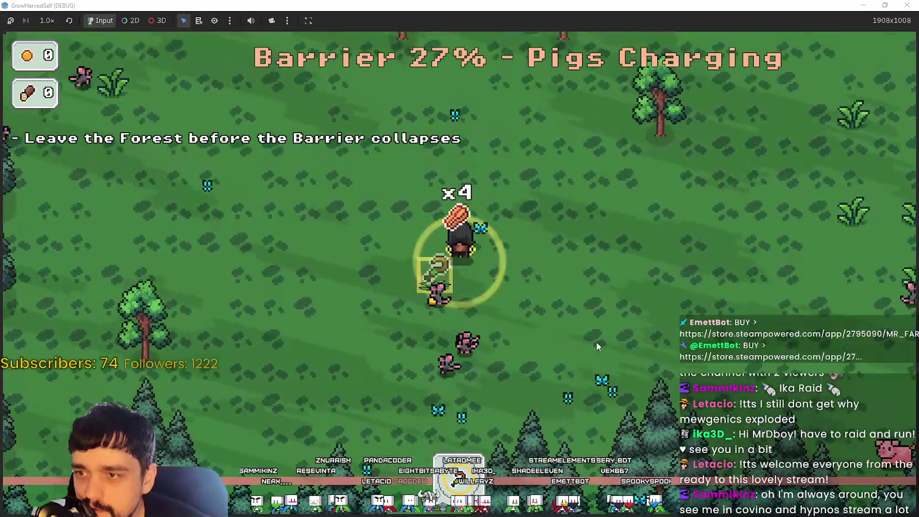
pyautogui.press('w')
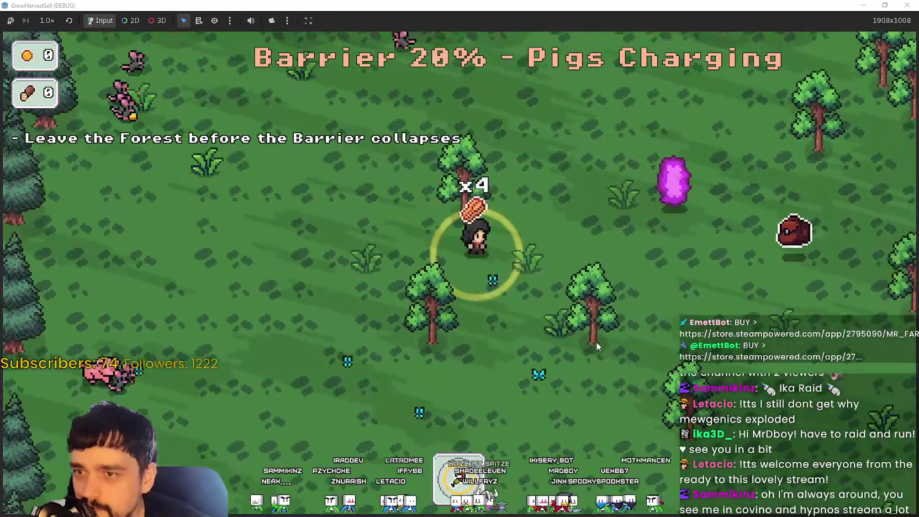
pyautogui.press('w')
pyautogui.press('d')
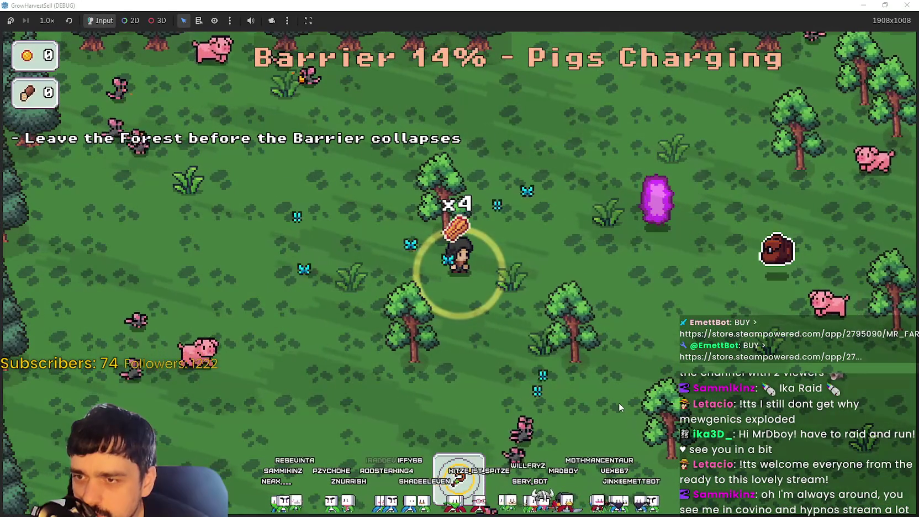
pyautogui.press('s')
pyautogui.press('d')
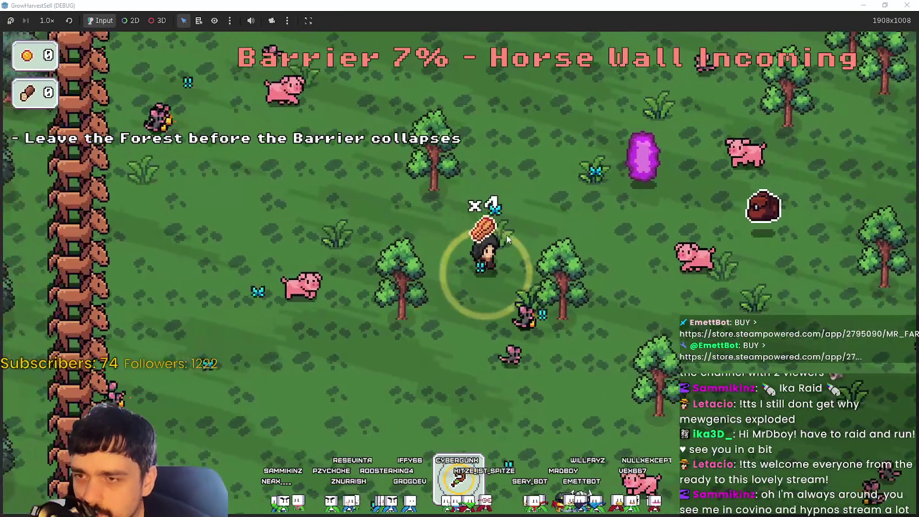
pyautogui.press('d')
pyautogui.press('w')
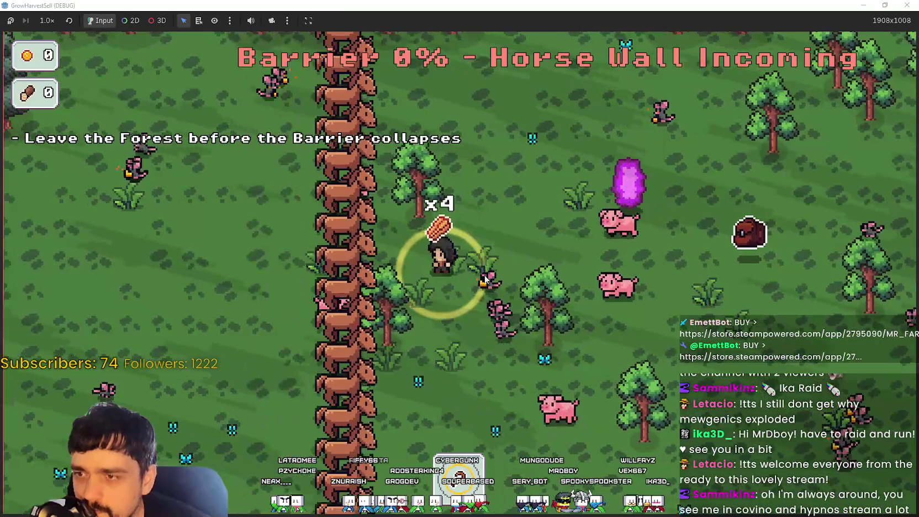
pyautogui.press('d')
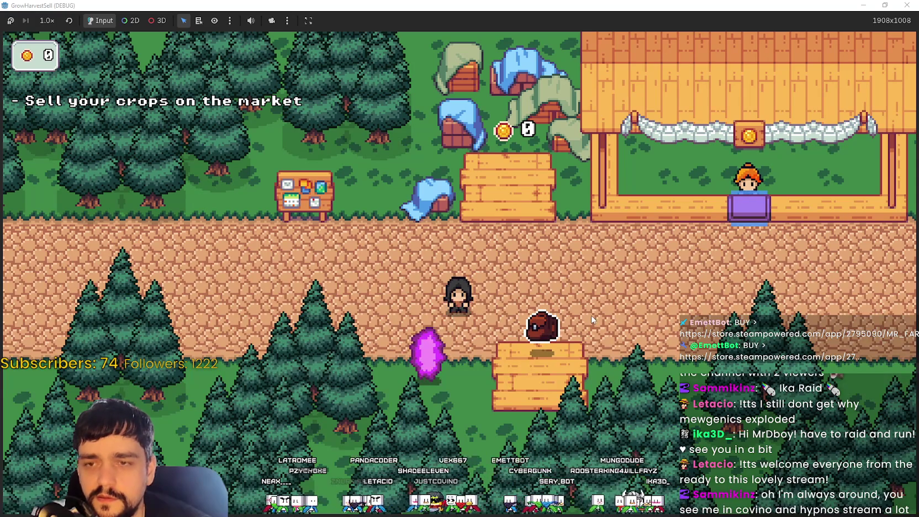
# Walk along the village path, then bring up main_atlas.png in Aseprite.
pyautogui.press('d')
pyautogui.press('w')
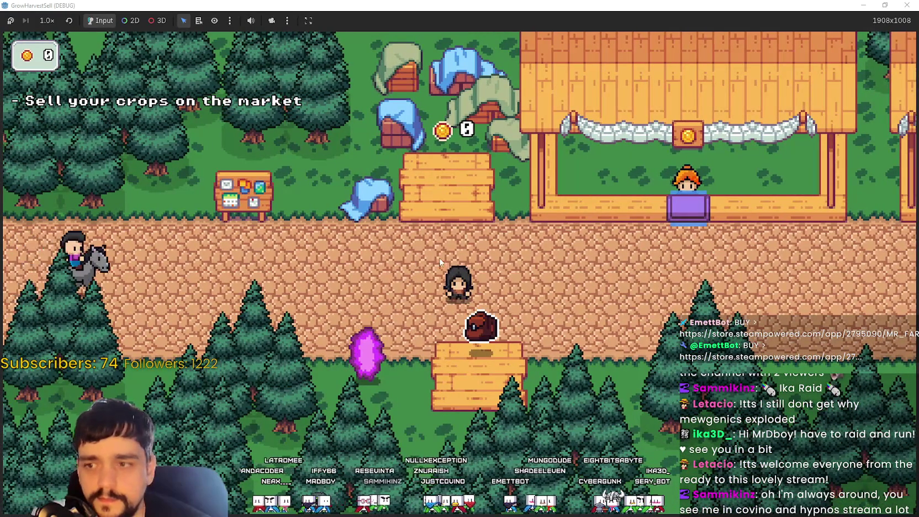
pyautogui.press('a')
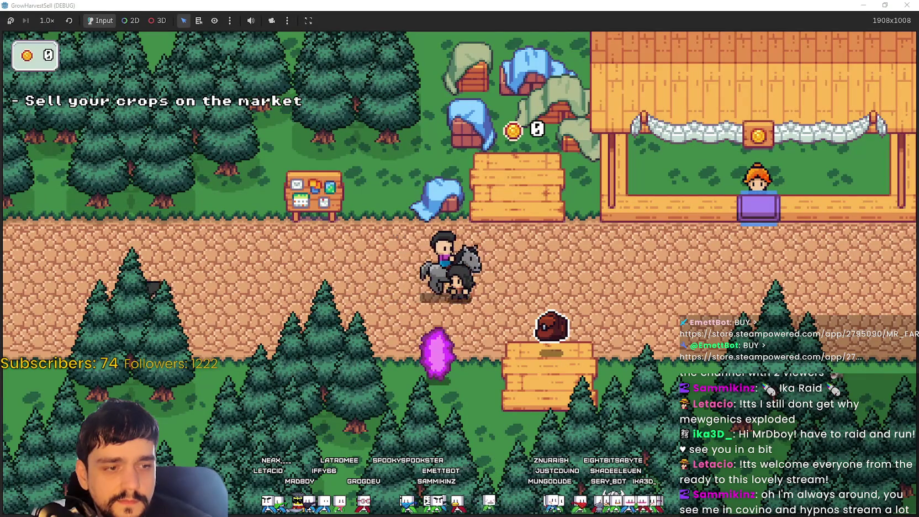
pyautogui.hotkey('alt', 'Tab')
# Zoom in and out on main_atlas.png to inspect the wheat growth-stage sprites.
pyautogui.scroll(2, 494, 234)
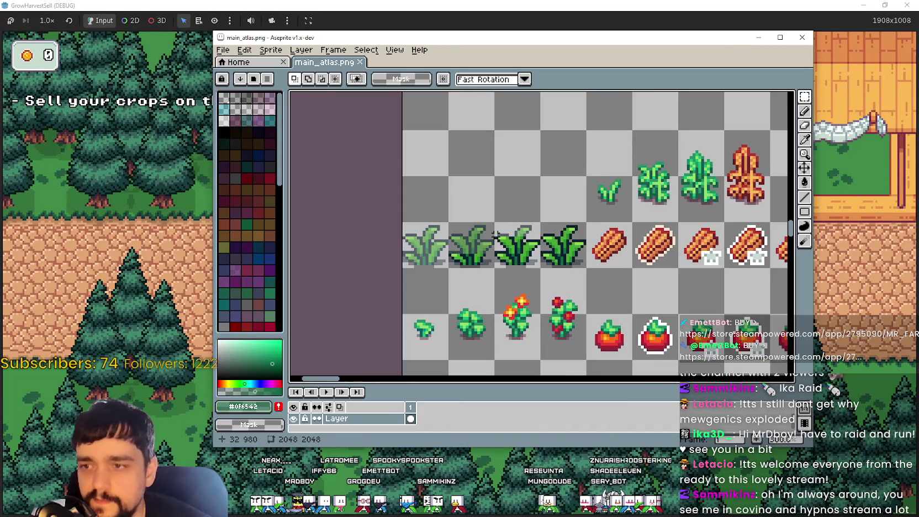
pyautogui.scroll(1, 496, 234)
pyautogui.scroll(-2, 529, 273)
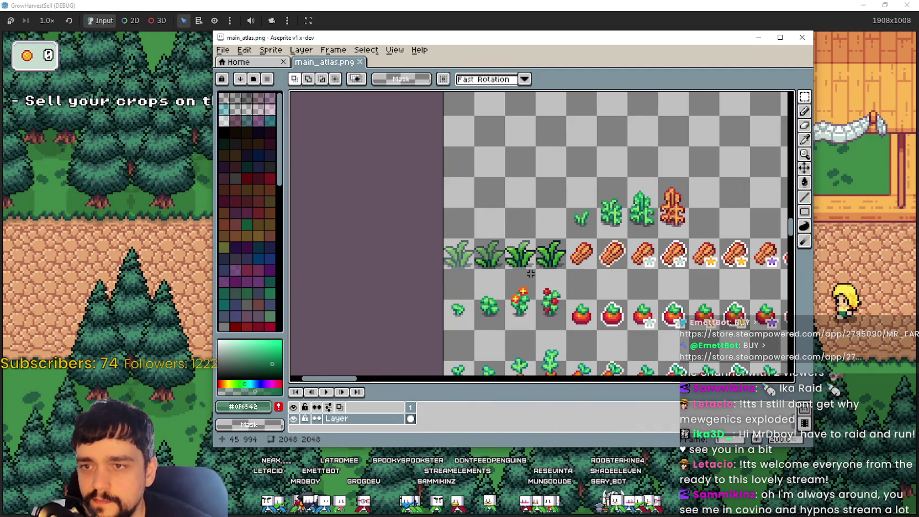
pyautogui.scroll(-1, 530, 270)
pyautogui.scroll(1, 529, 268)
pyautogui.scroll(-1, 529, 269)
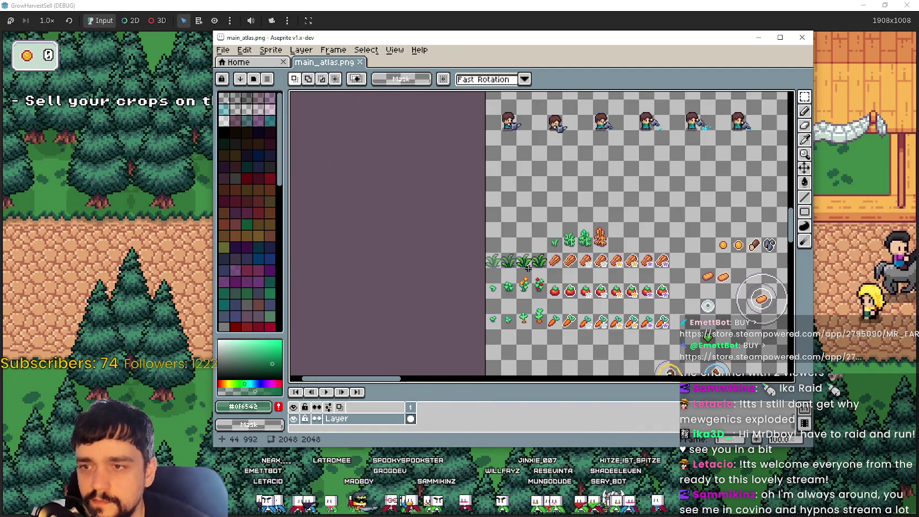
pyautogui.scroll(2, 528, 266)
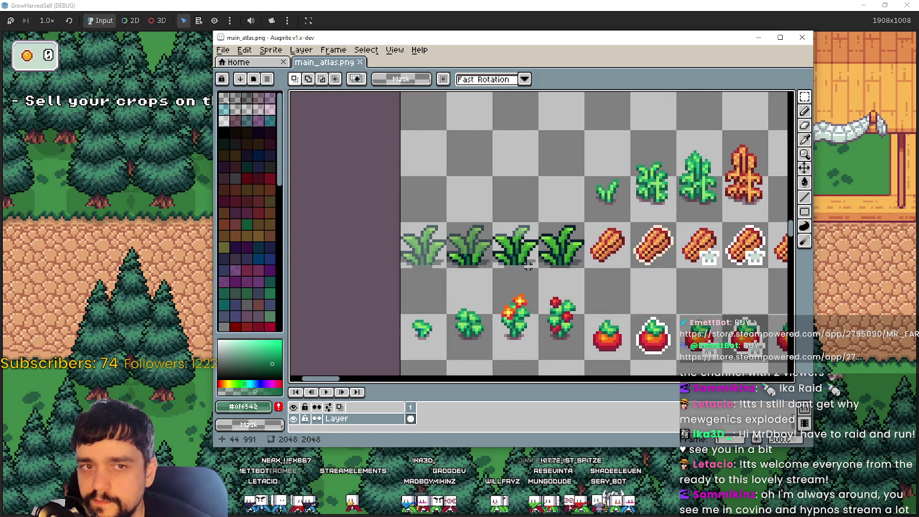
pyautogui.scroll(-1, 525, 266)
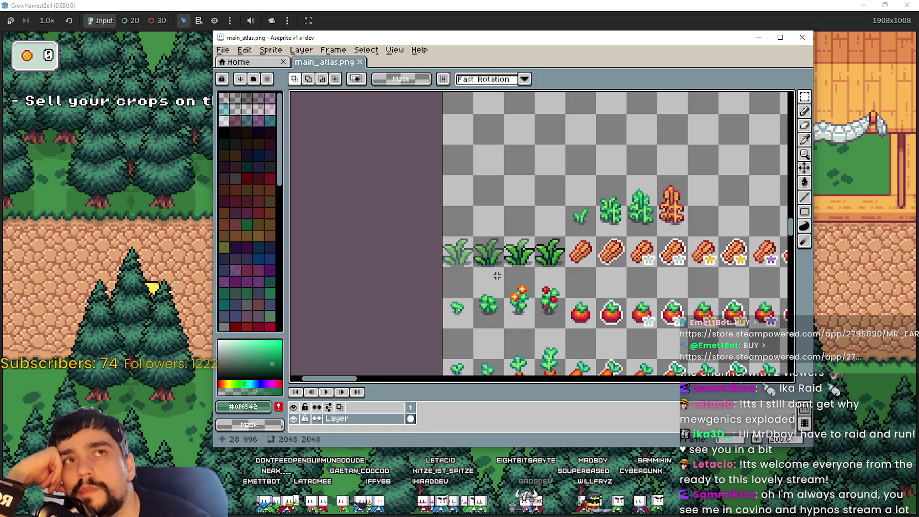
pyautogui.scroll(5, 496, 274)
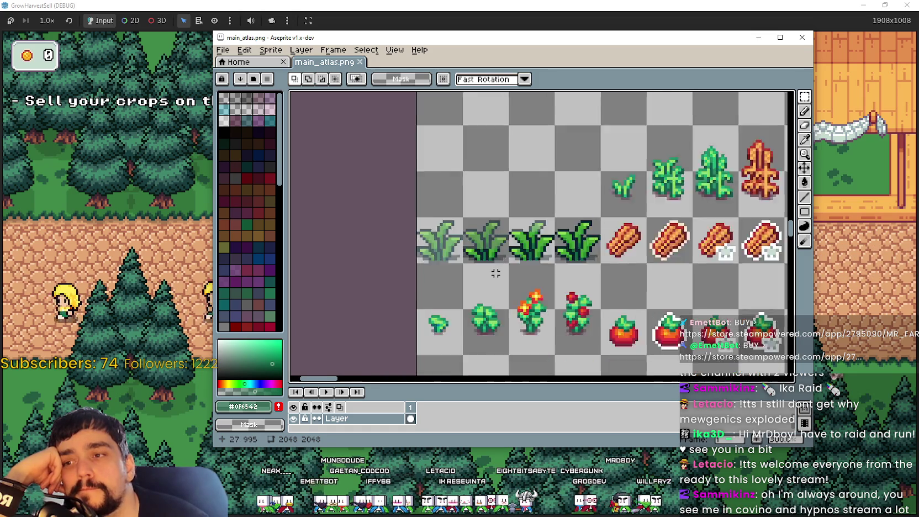
pyautogui.scroll(-3, 495, 266)
pyautogui.moveTo(599, 246)
pyautogui.mouseDown()
pyautogui.moveTo(490, 253)
pyautogui.moveTo(338, 222)
pyautogui.mouseUp()
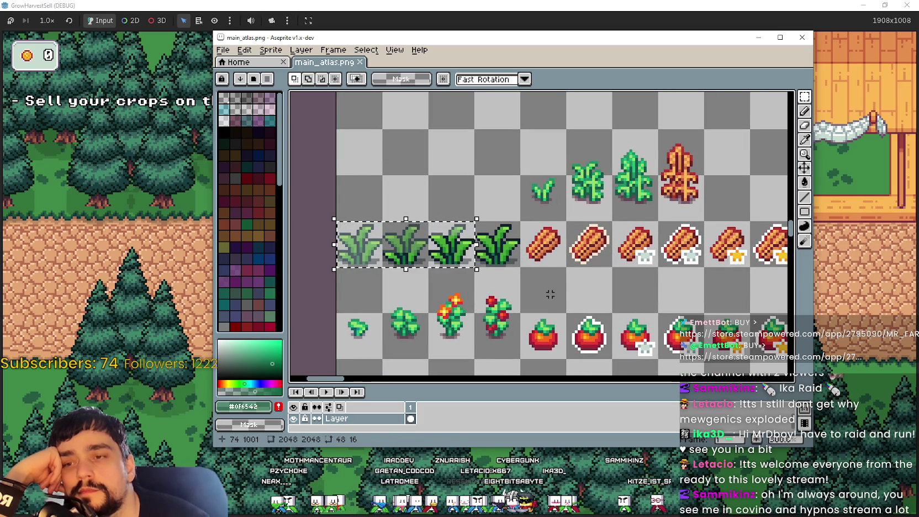
pyautogui.scroll(-3, 548, 291)
pyautogui.scroll(4, 526, 269)
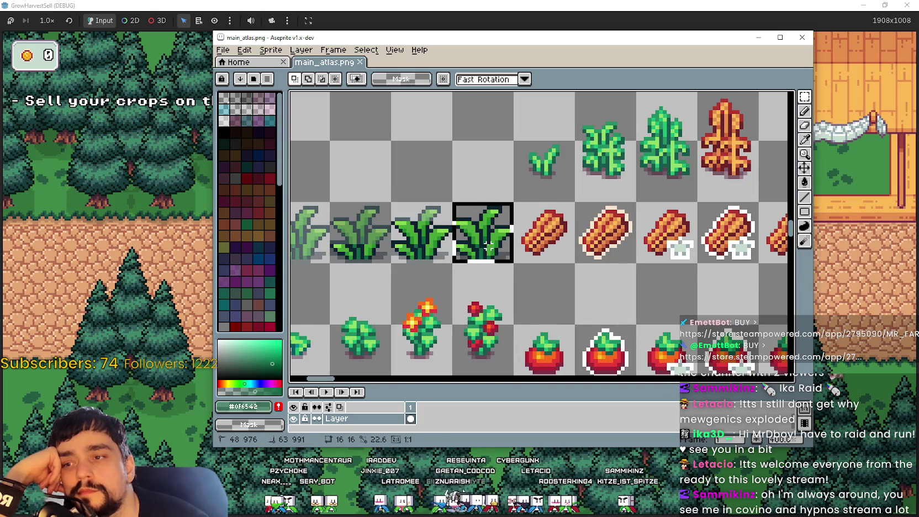
pyautogui.scroll(-3, 504, 243)
pyautogui.scroll(2, 500, 246)
pyautogui.scroll(-1, 497, 249)
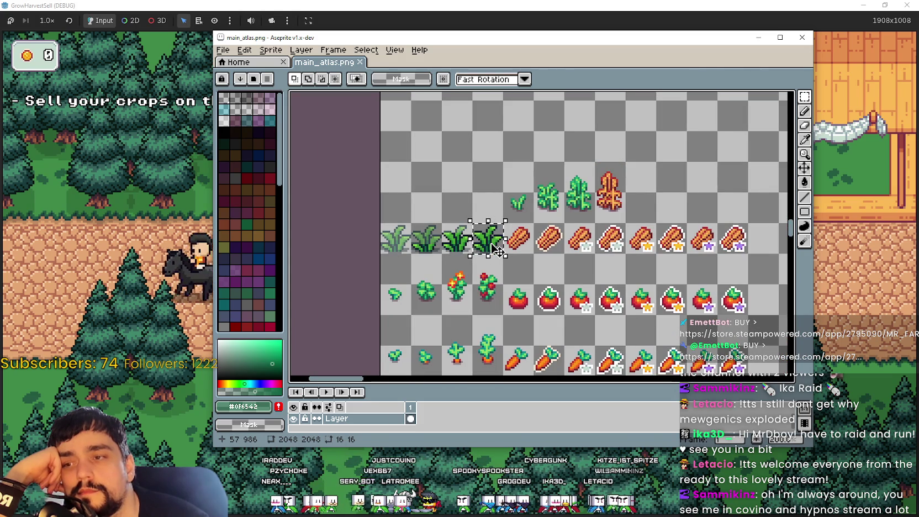
pyautogui.scroll(2, 497, 249)
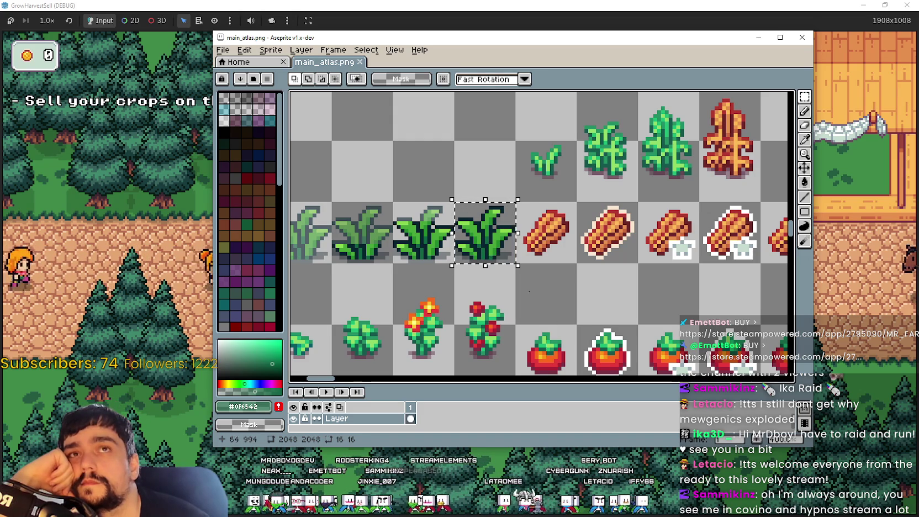
pyautogui.scroll(1, 526, 319)
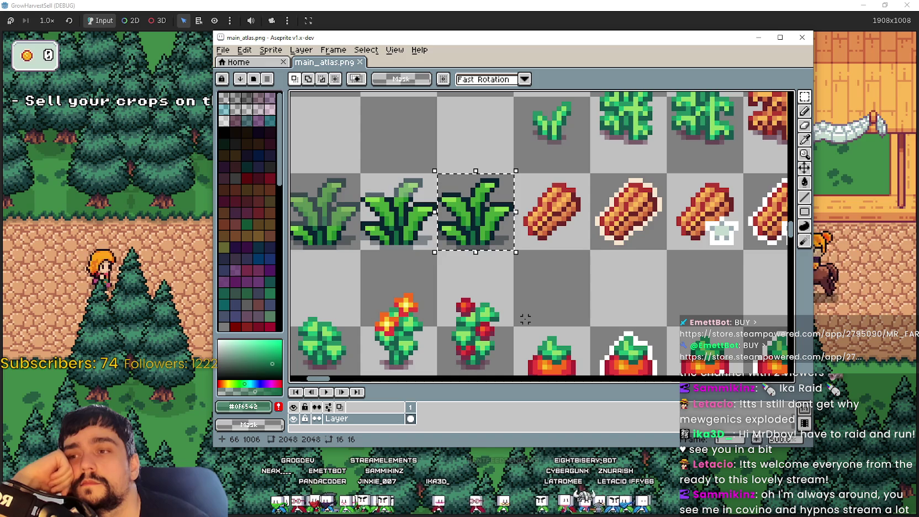
pyautogui.scroll(-1, 552, 314)
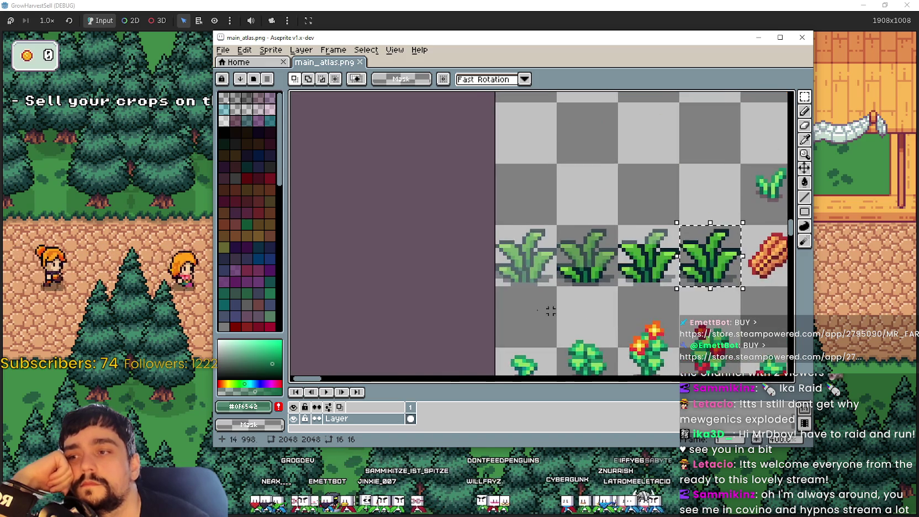
pyautogui.scroll(1, 595, 259)
pyautogui.scroll(2, 595, 255)
pyautogui.scroll(1, 595, 256)
pyautogui.scroll(-1, 594, 254)
pyautogui.scroll(1, 595, 244)
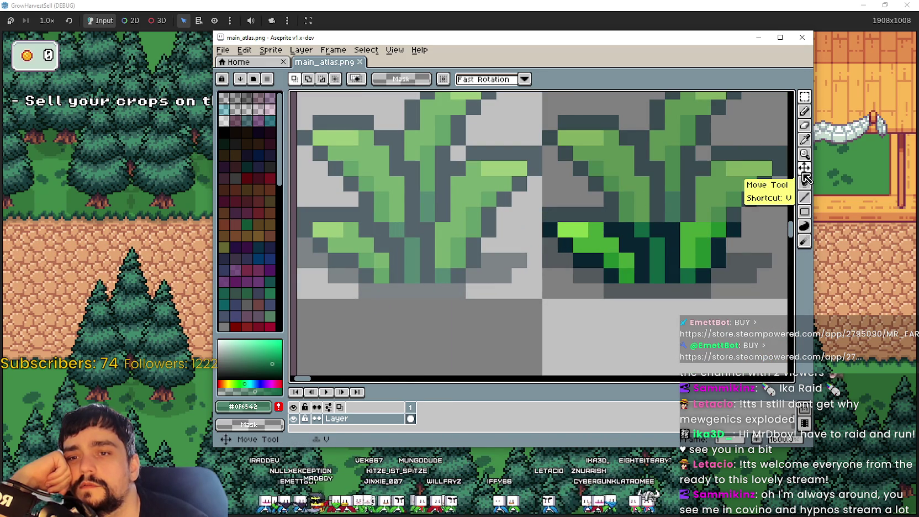
# Sample the wheat's dark outline colour and lower its opacity.
pyautogui.click(804, 141)
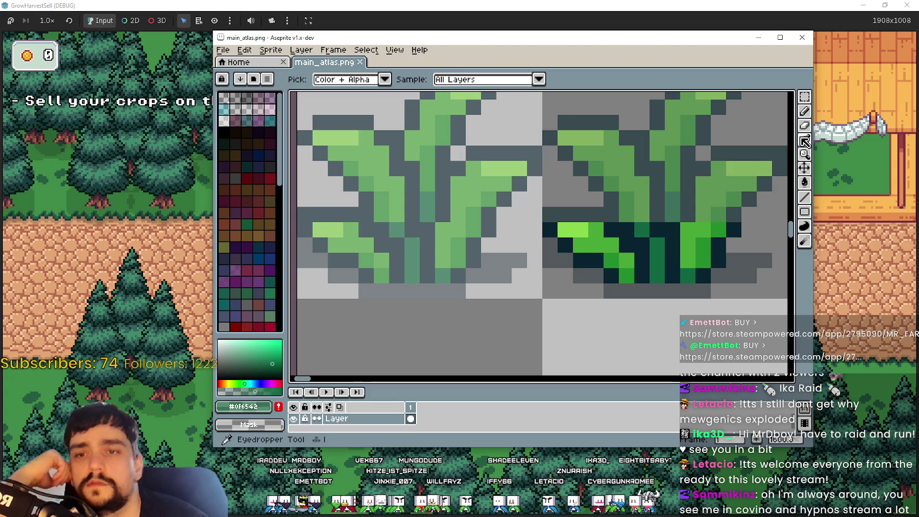
pyautogui.click(489, 222)
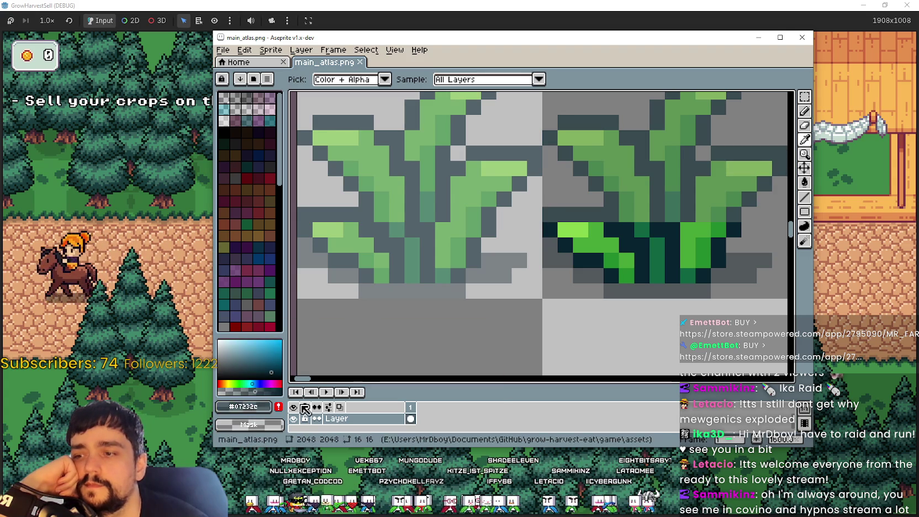
pyautogui.click(246, 409)
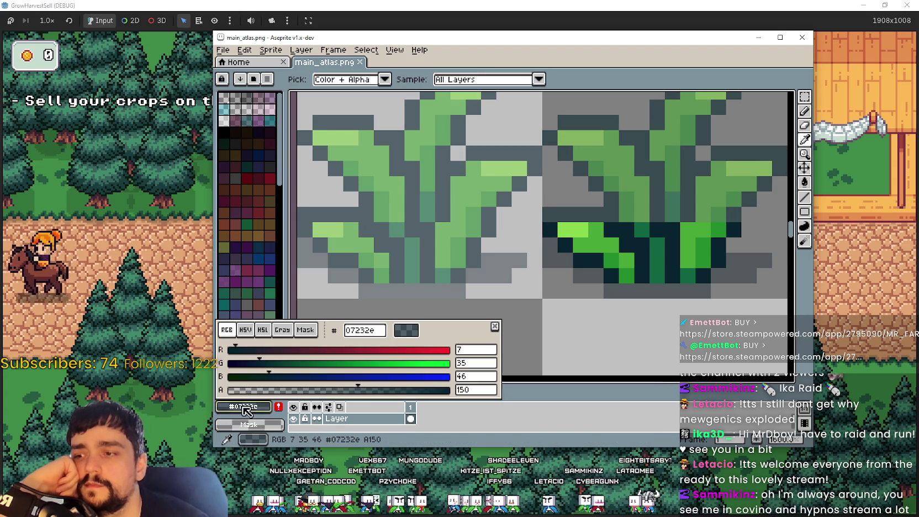
pyautogui.click(498, 399)
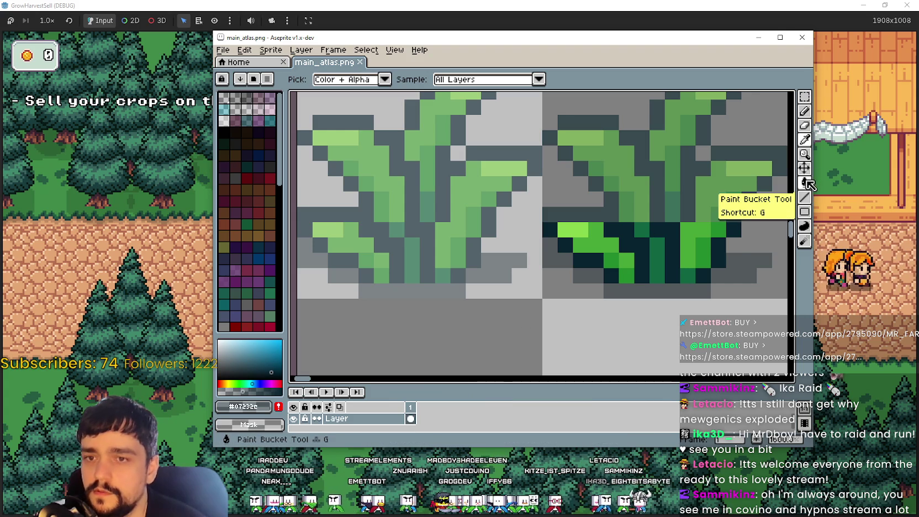
# Fill a leaf highlight on the first wheat stage with the faded colour.
pyautogui.moveTo(682, 223); pyautogui.dragTo(711, 233)
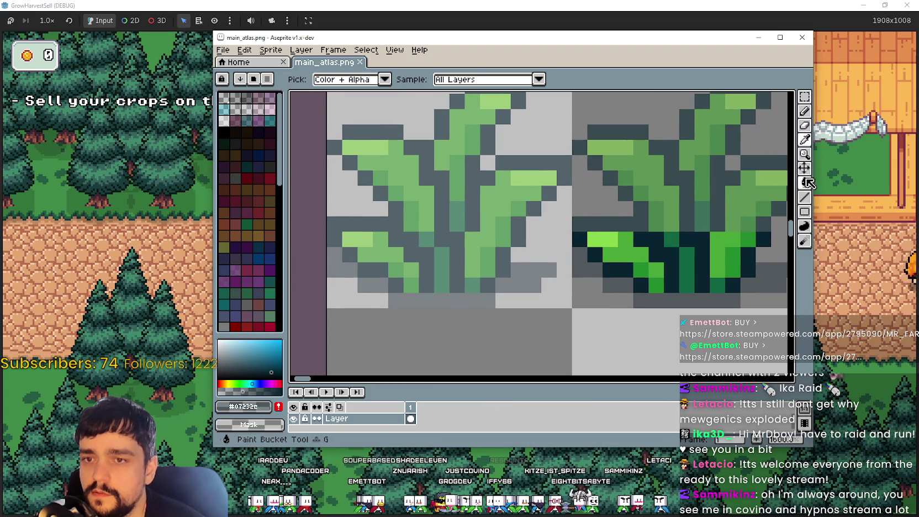
pyautogui.click(806, 139)
pyautogui.scroll(-1, 482, 164)
pyautogui.press('m')
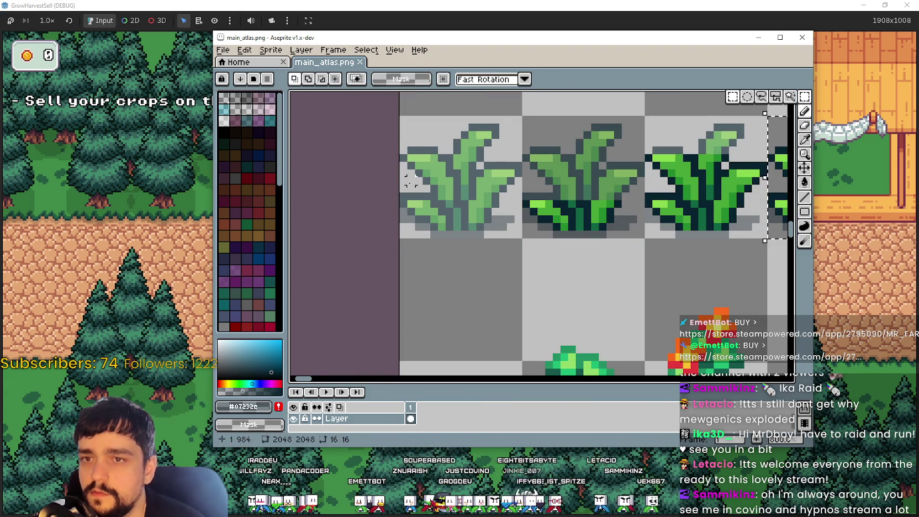
pyautogui.scroll(2, 580, 182)
pyautogui.click(805, 182)
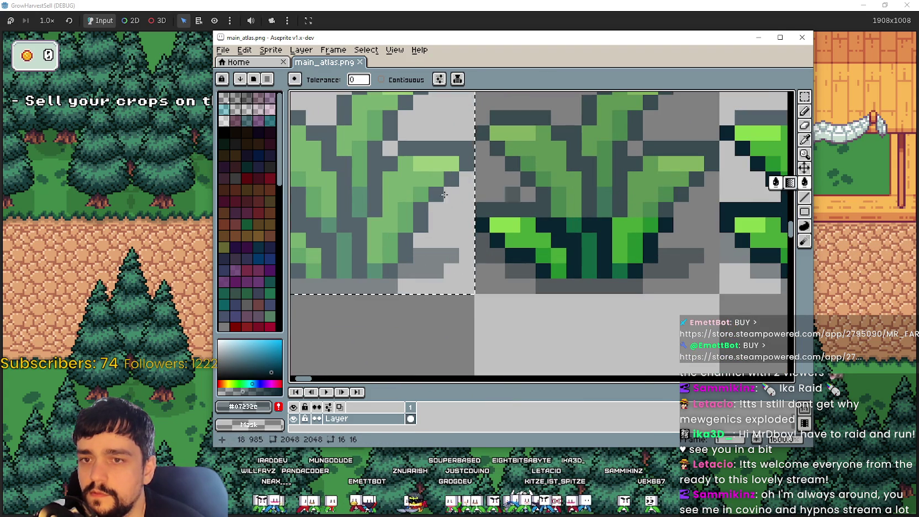
pyautogui.scroll(2, 550, 236)
pyautogui.scroll(-5, 550, 236)
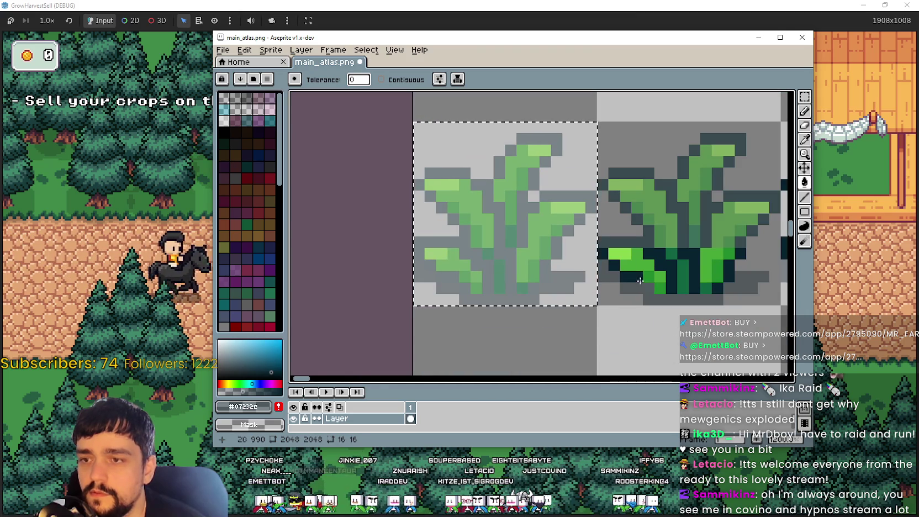
pyautogui.click(804, 139)
pyautogui.scroll(2, 538, 261)
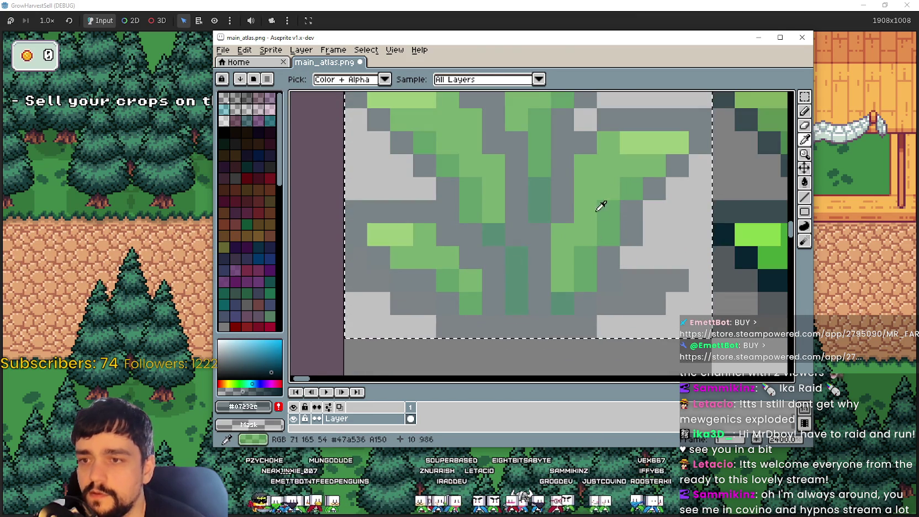
pyautogui.scroll(-1, 627, 164)
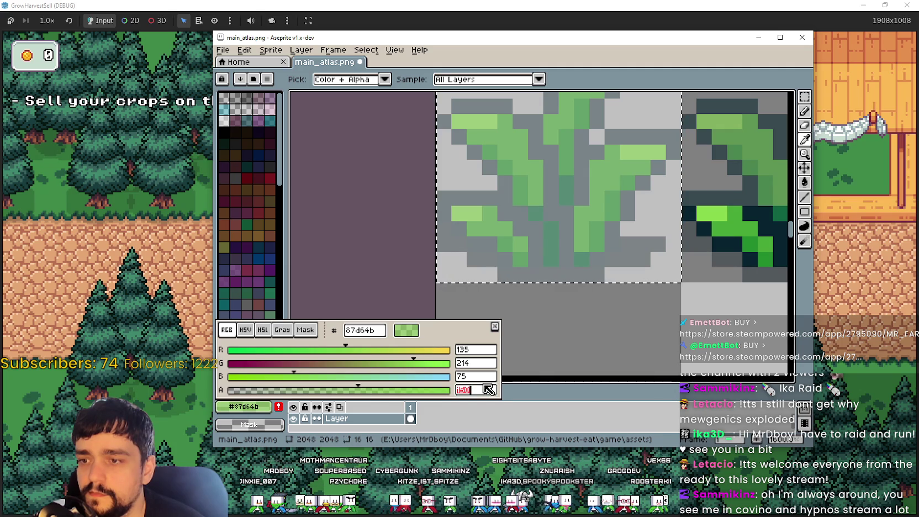
pyautogui.press('Return')
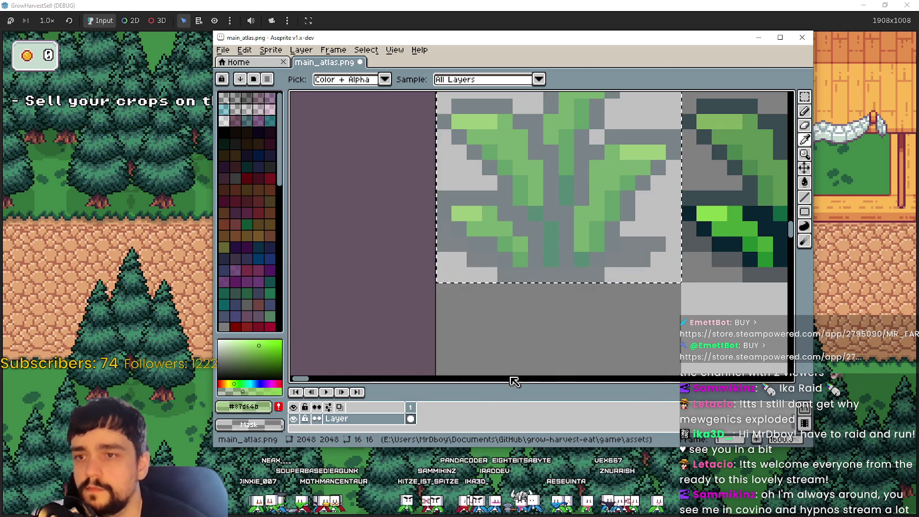
pyautogui.click(802, 198)
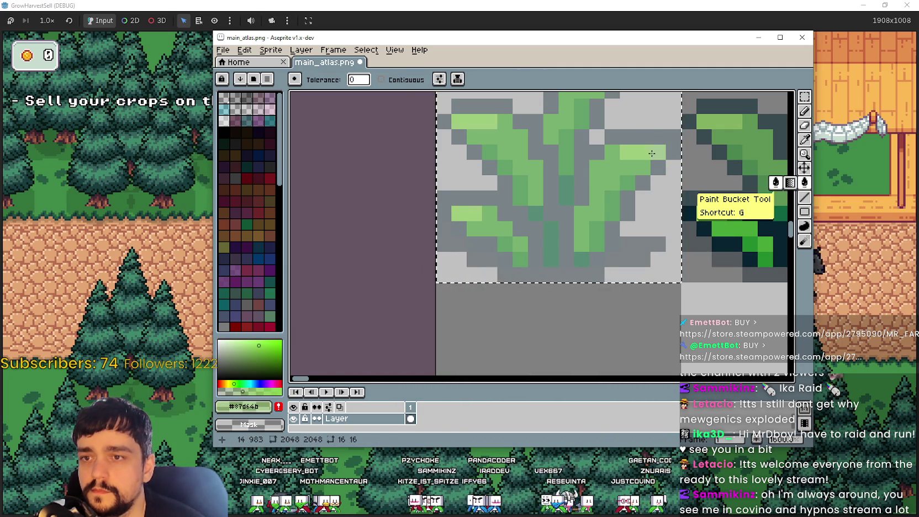
pyautogui.scroll(3, 599, 232)
pyautogui.click(601, 248)
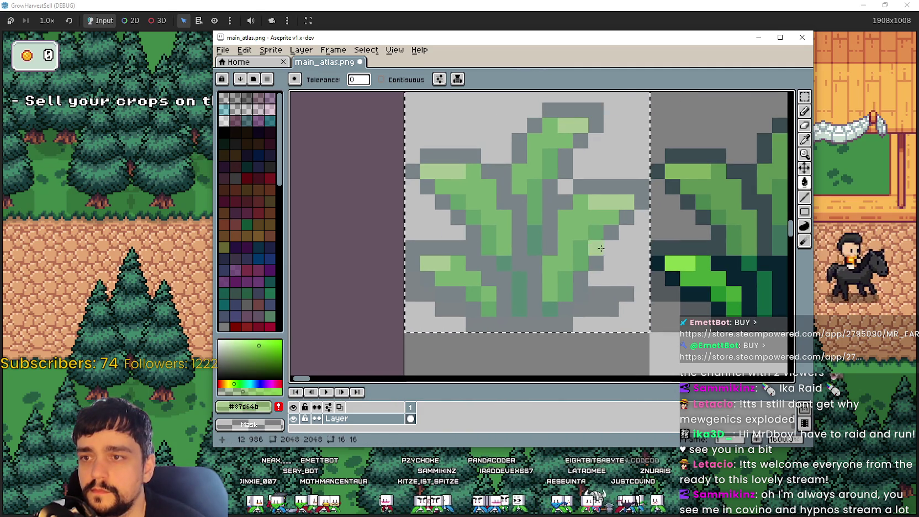
# Fade the mid-green and fill the mid-green leaf pixels with it.
pyautogui.click(804, 140)
pyautogui.click(268, 408)
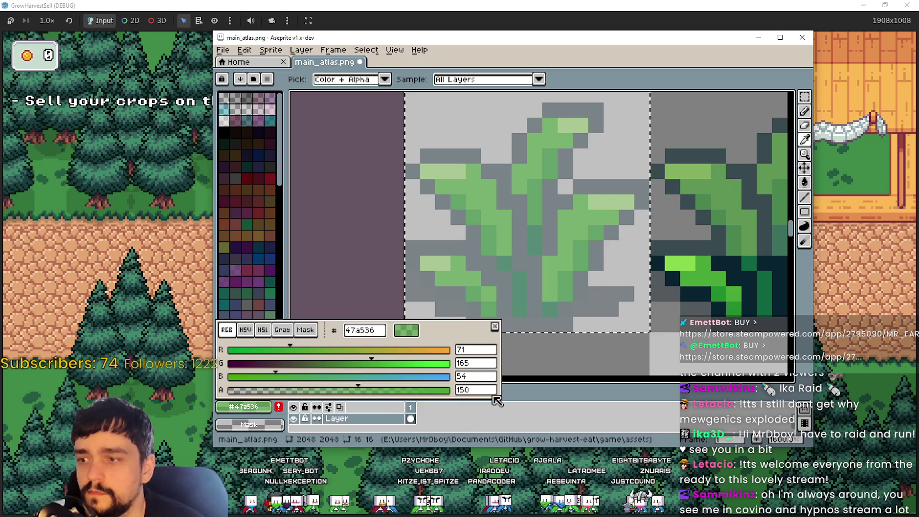
pyautogui.click(482, 407)
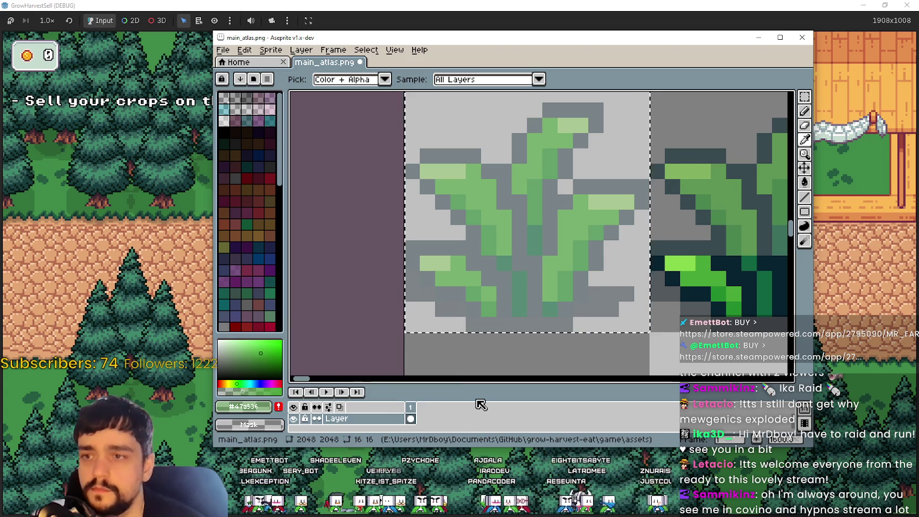
pyautogui.click(804, 183)
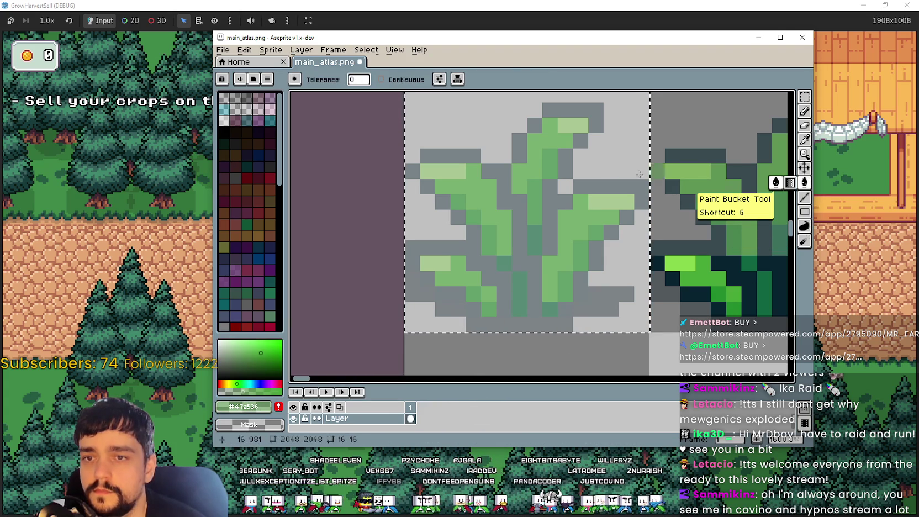
pyautogui.click(546, 139)
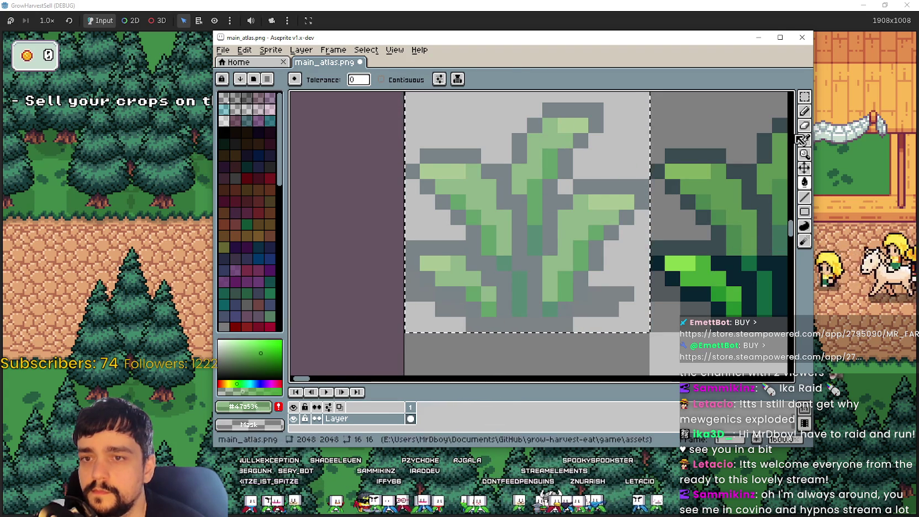
# Sample the darker wheat green and check it in the colour editor.
pyautogui.click(804, 140)
pyautogui.click(549, 161)
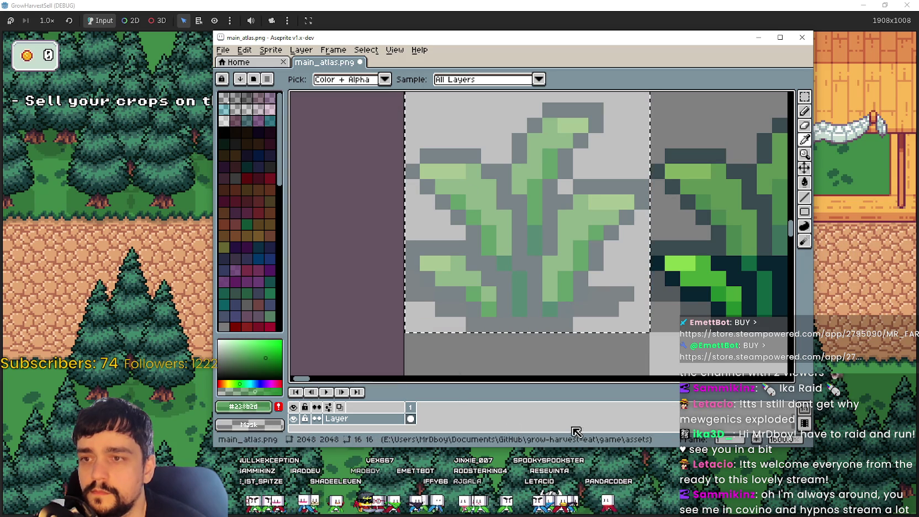
pyautogui.click(243, 406)
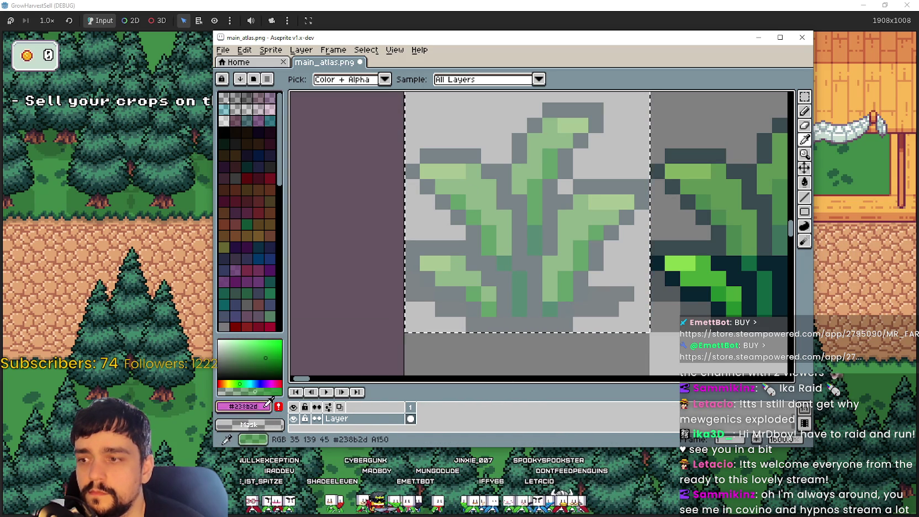
pyautogui.click(268, 406)
pyautogui.press('Escape')
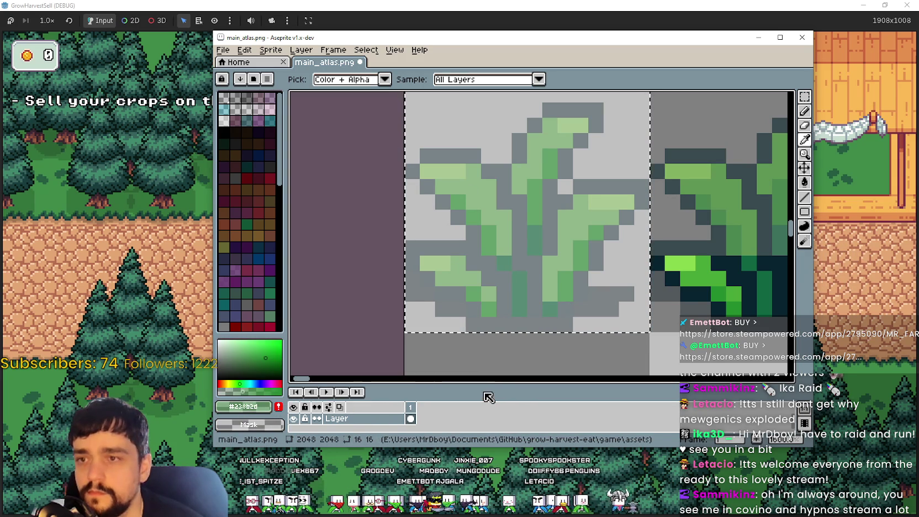
pyautogui.click(801, 187)
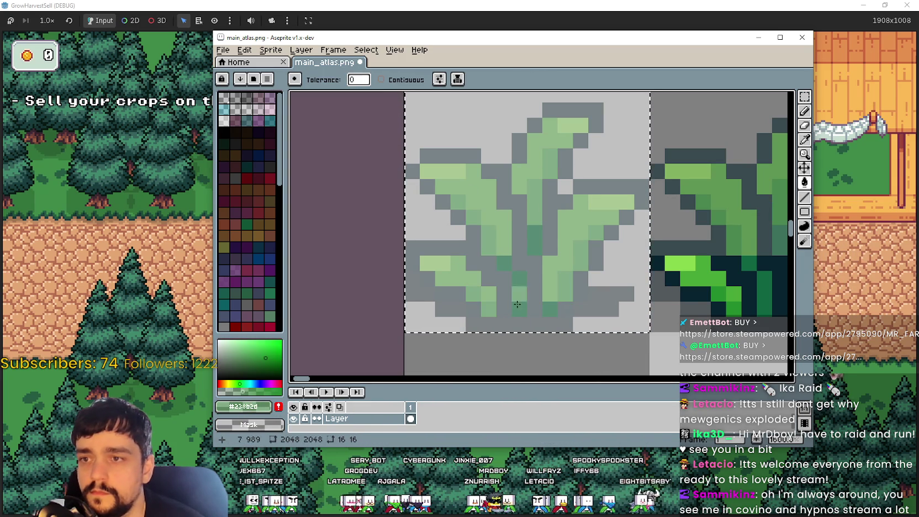
# Sample the darkest wheat green and set its opacity to 10.
pyautogui.press('i')
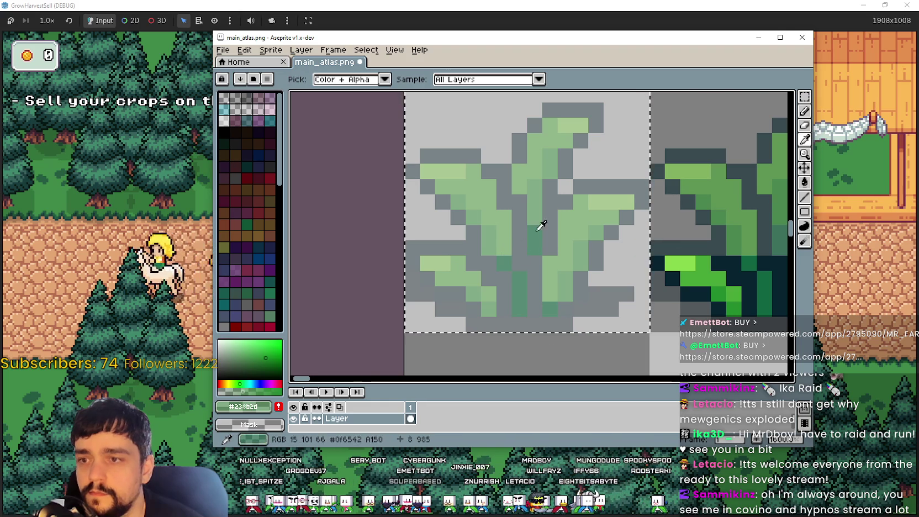
pyautogui.click(534, 236)
pyautogui.click(259, 409)
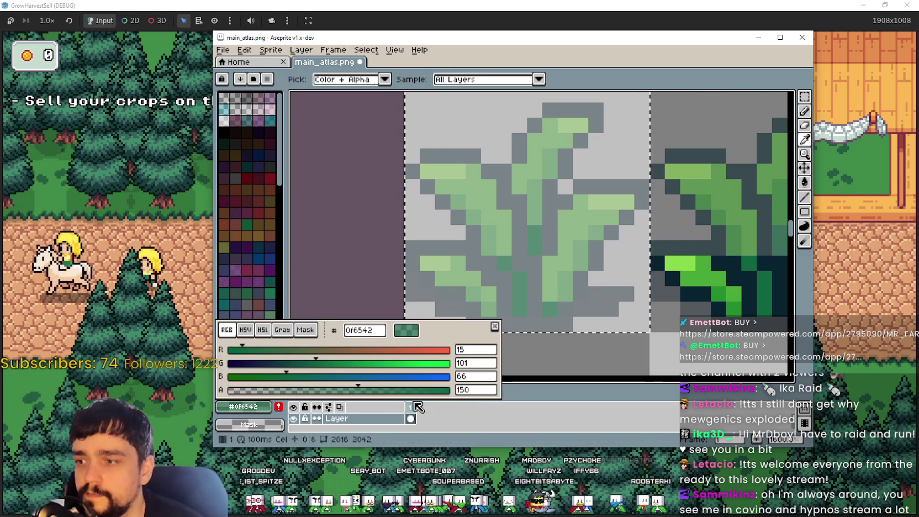
pyautogui.click(476, 389)
pyautogui.write('10')
pyautogui.click(498, 400)
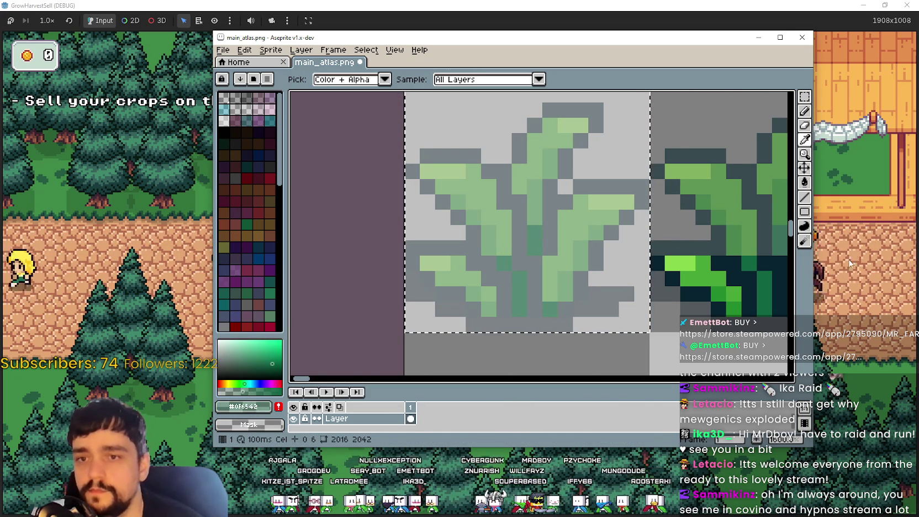
pyautogui.press('g')
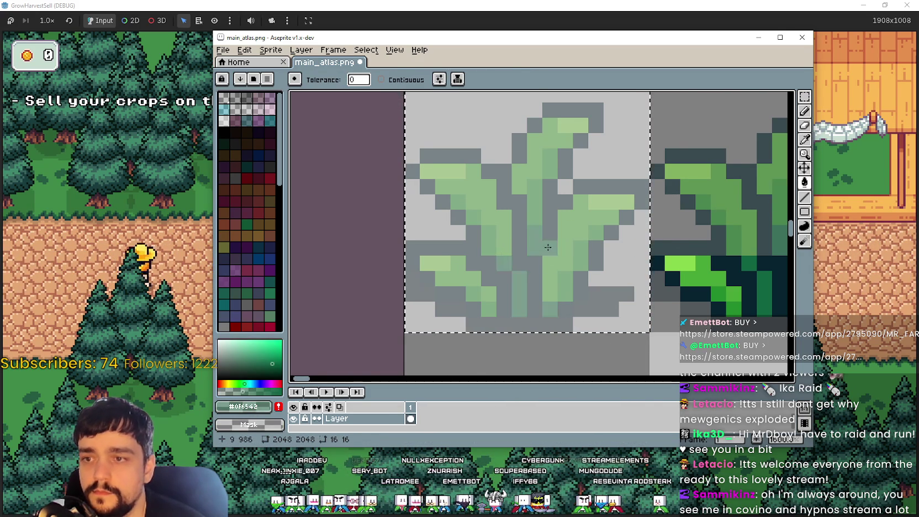
# Save main_atlas.png and stop the running game session.
pyautogui.scroll(-4, 536, 243)
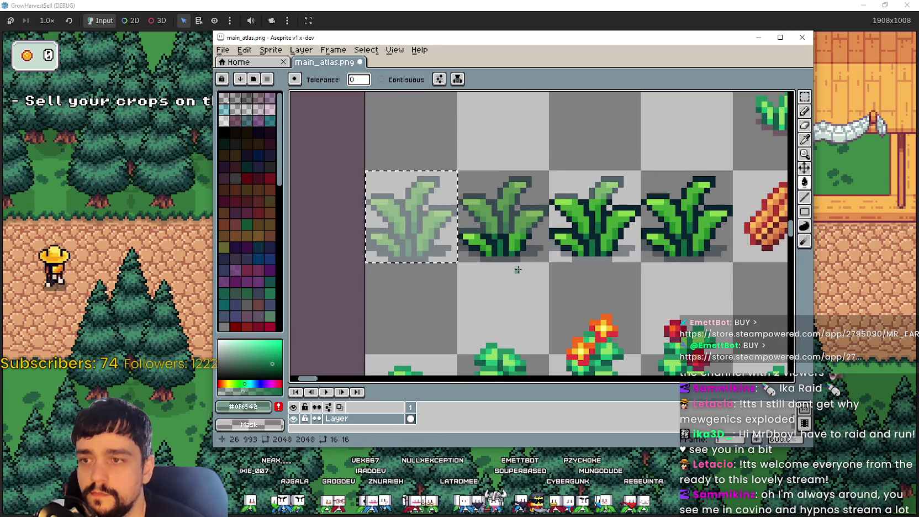
pyautogui.moveTo(517, 269); pyautogui.dragTo(558, 248)
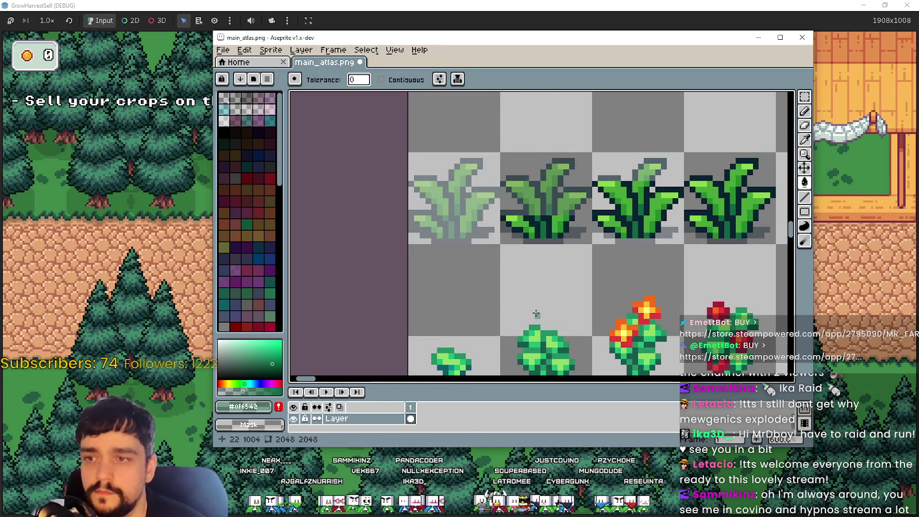
pyautogui.hotkey('ctrl', 's')
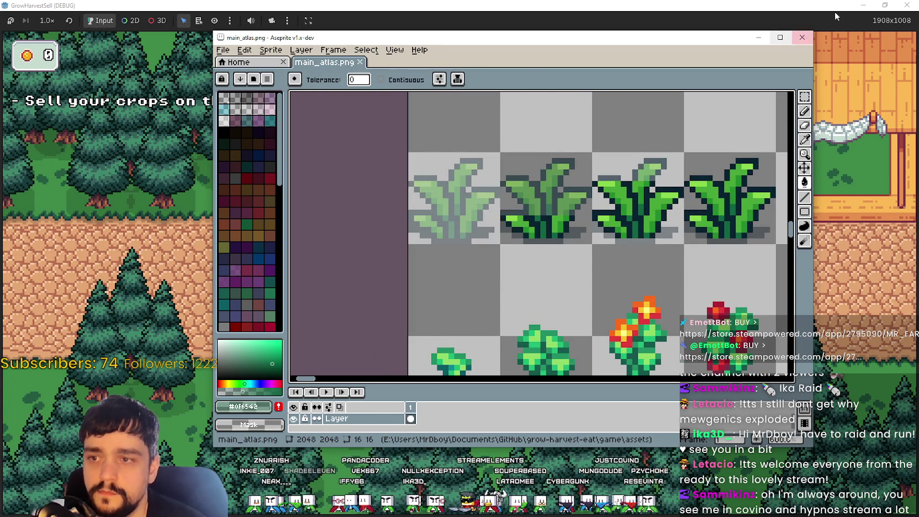
pyautogui.click(773, 18)
pyautogui.press('super+Down')
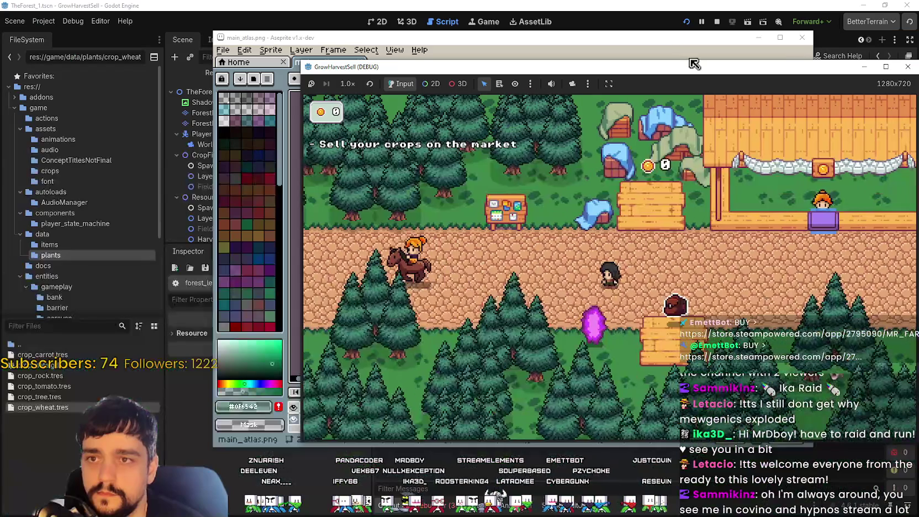
pyautogui.click(910, 67)
# Relaunch the project, start a new game and enlarge the game window.
pyautogui.click(646, 6)
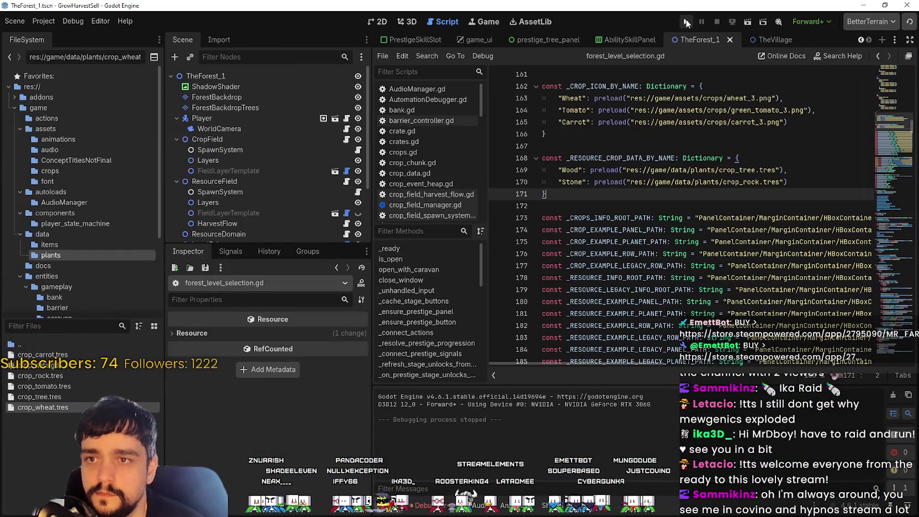
pyautogui.click(687, 22)
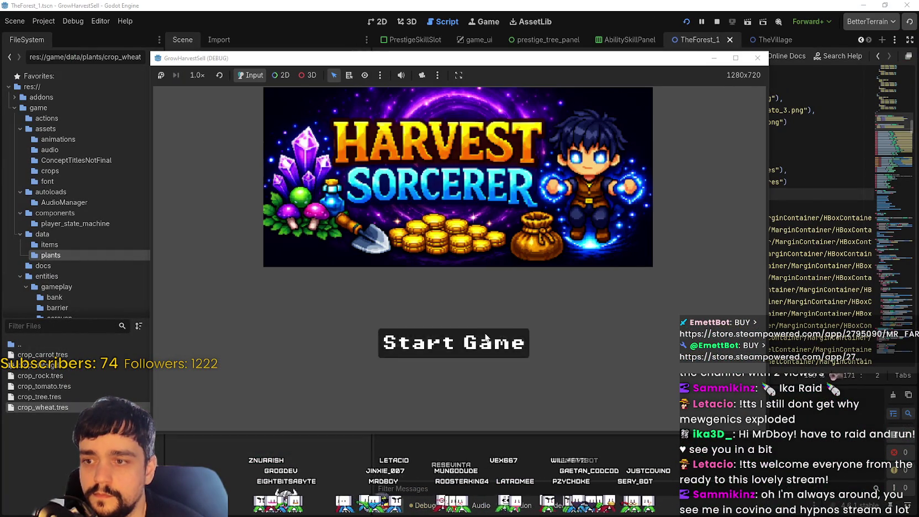
pyautogui.click(480, 342)
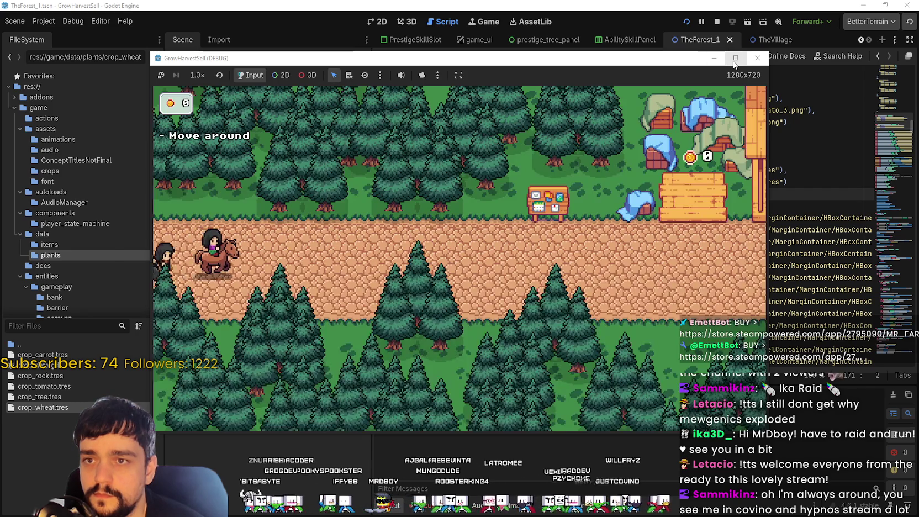
pyautogui.click(735, 58)
# Walk past the Skill Board to the portal and enter The Forest stage.
pyautogui.press('d')
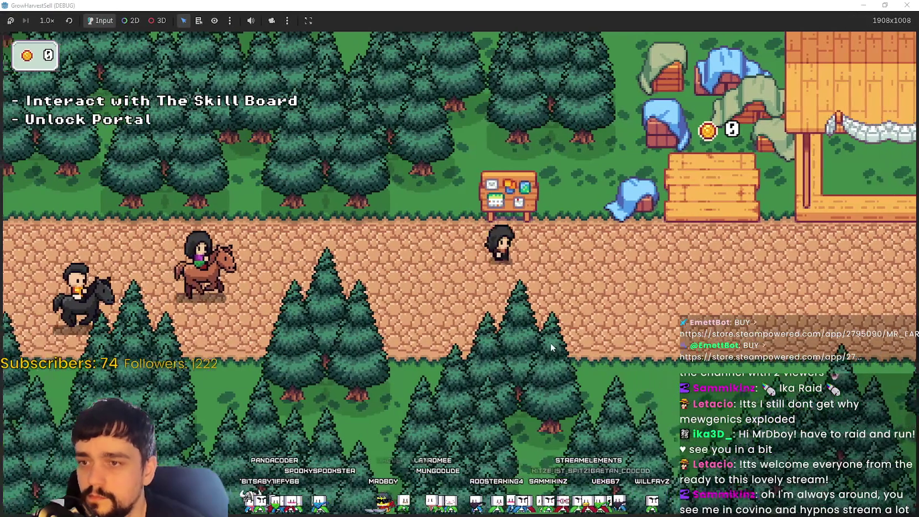
pyautogui.press('e')
pyautogui.press('Escape')
pyautogui.press('d')
pyautogui.press('e')
pyautogui.click(243, 448)
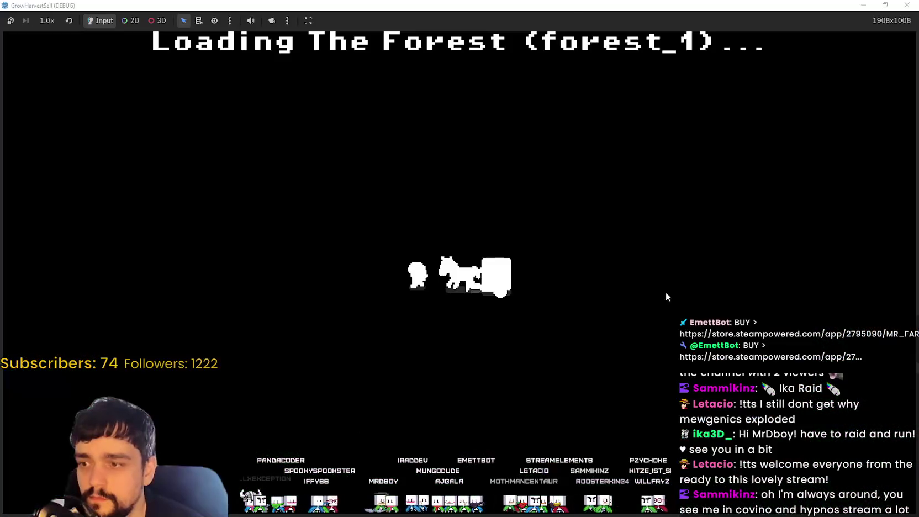
# Walk south-west through the forest and harvest the first crop.
pyautogui.press('s')
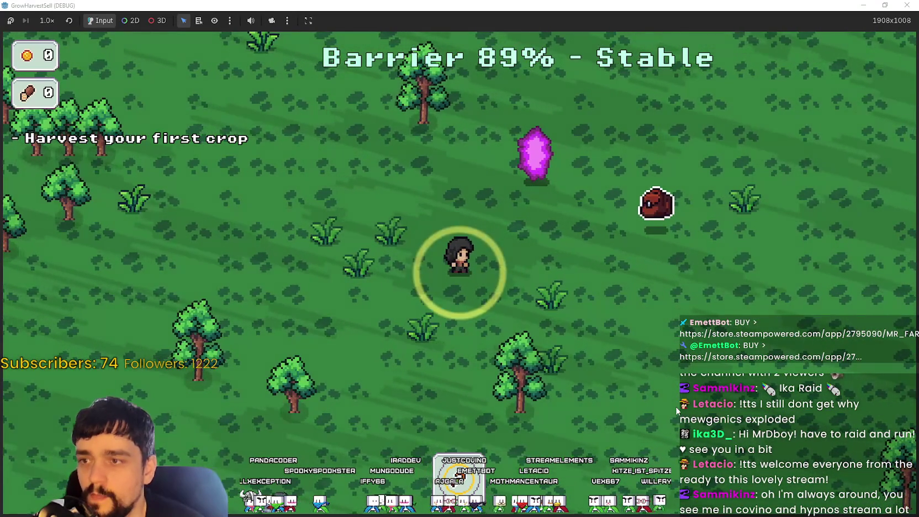
pyautogui.press('s')
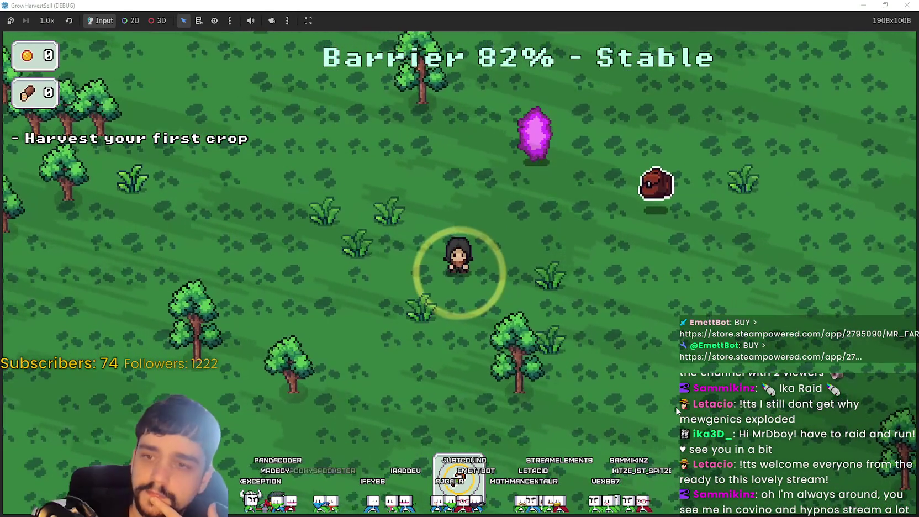
pyautogui.press('a')
pyautogui.press('a')
pyautogui.press('w')
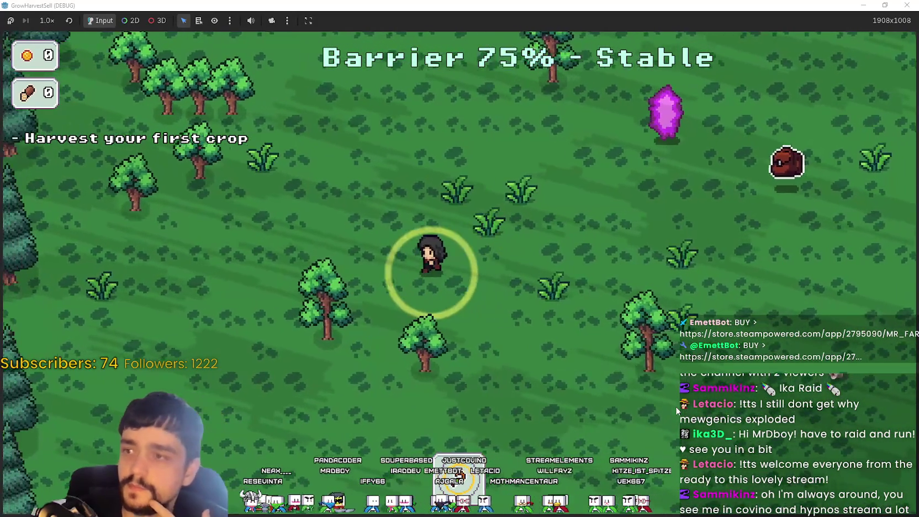
pyautogui.press('w')
pyautogui.press('a')
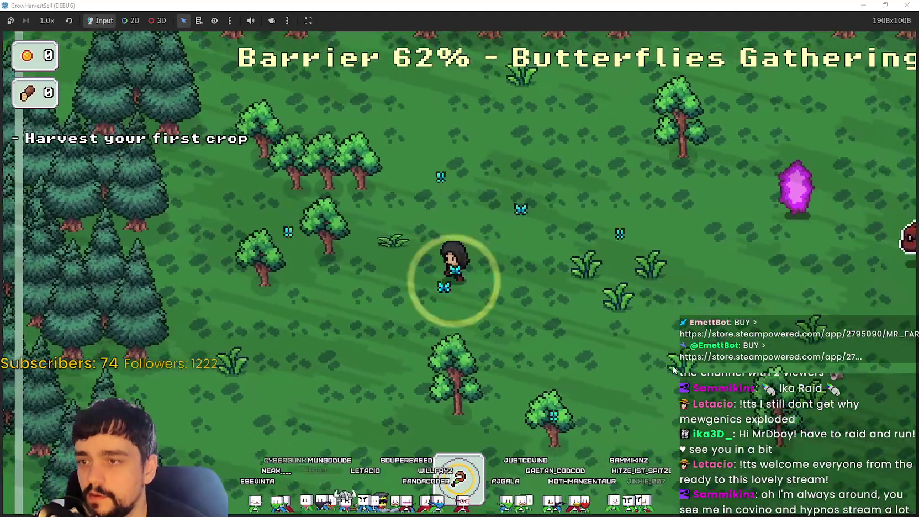
pyautogui.press('e')
# Harvest more crops, bringing the count up to four.
pyautogui.press('d')
pyautogui.press('s')
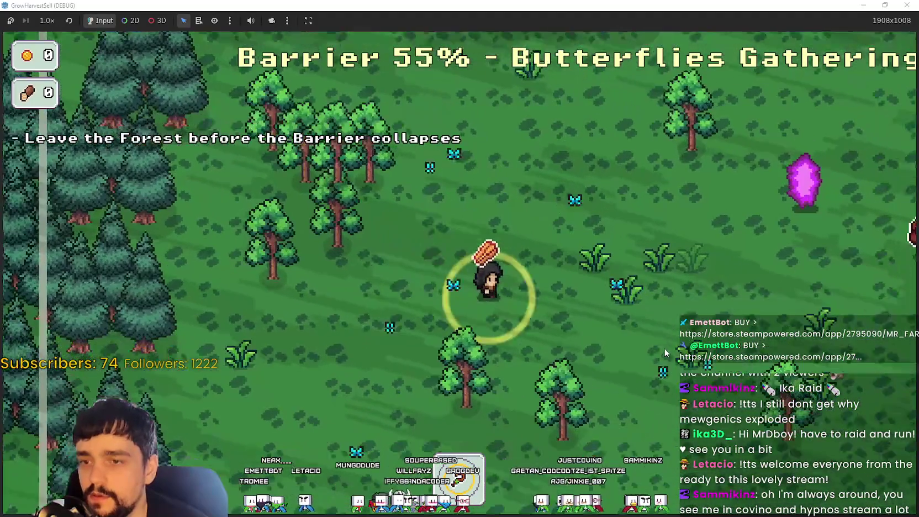
pyautogui.press('w')
pyautogui.press('d')
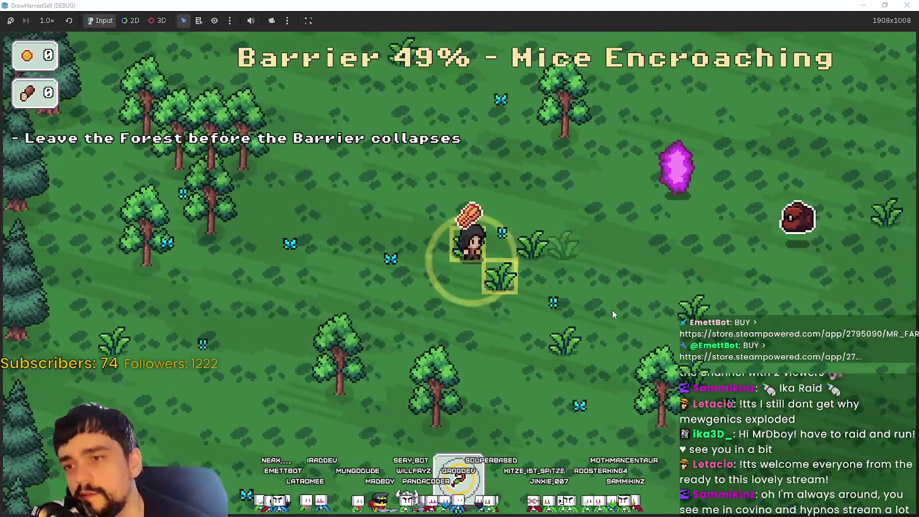
pyautogui.press('e')
pyautogui.press('d')
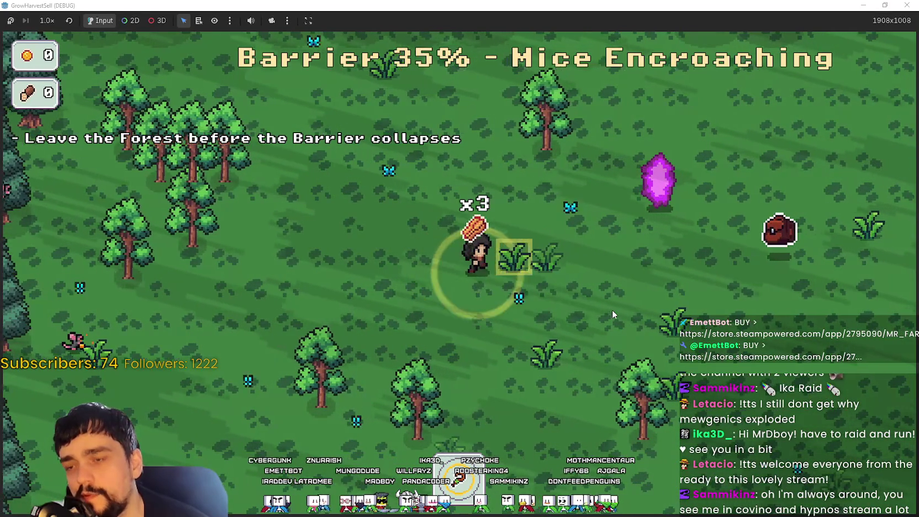
pyautogui.press('e')
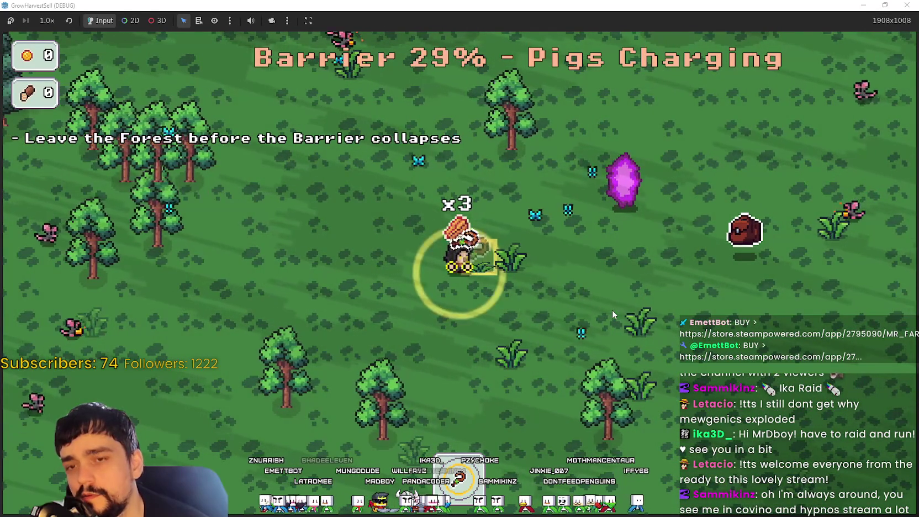
# Leave the field, stop the game with F8, and open the Godot Shaders site.
pyautogui.press('s')
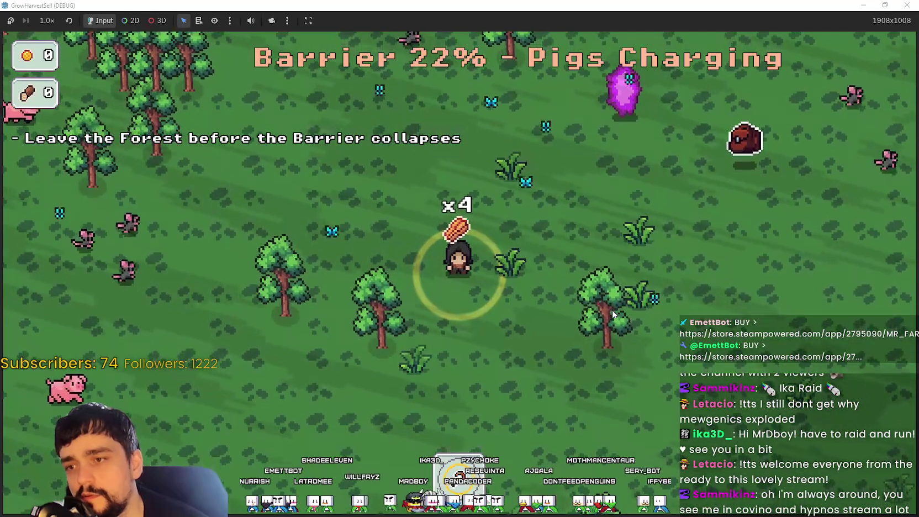
pyautogui.press('a')
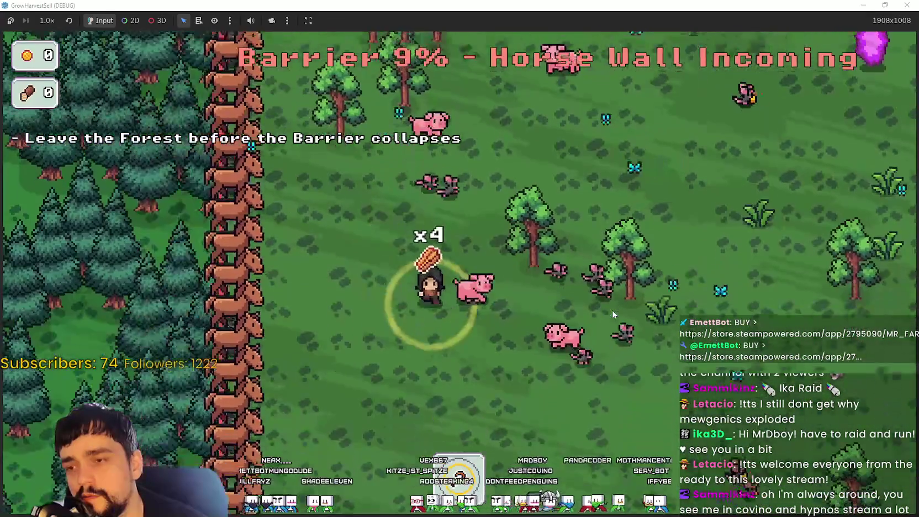
pyautogui.press('d')
pyautogui.press('w')
pyautogui.doubleClick(652, 4)
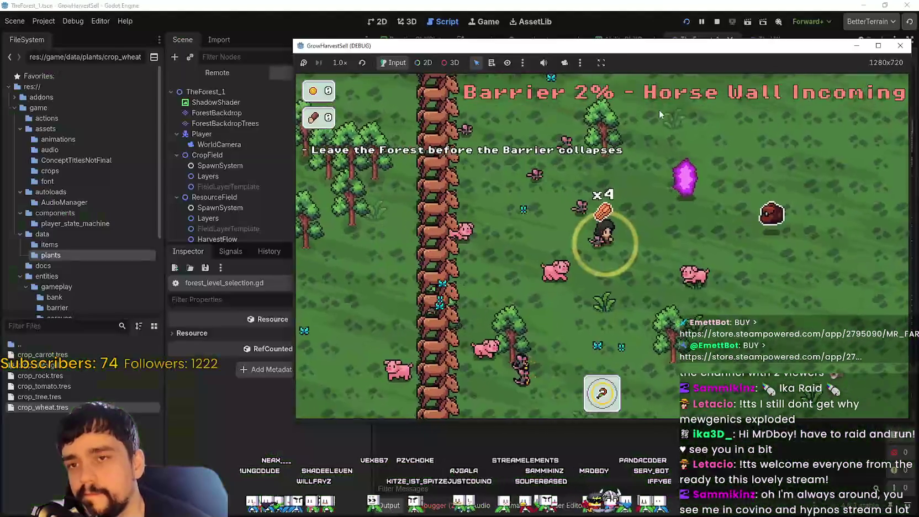
pyautogui.press('F8')
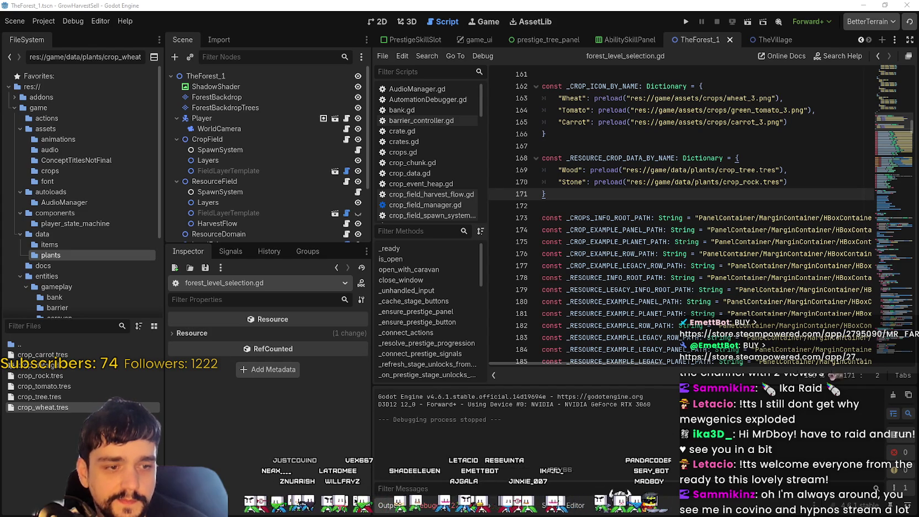
pyautogui.hotkey('alt', 'Tab')
pyautogui.click(665, 10)
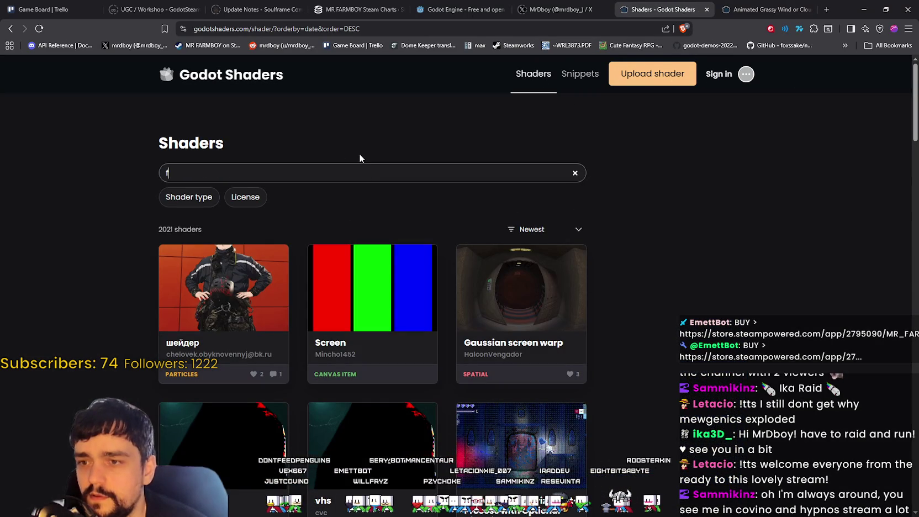
# Finish the 'fill' search on Godot Shaders and scroll through its results.
pyautogui.write('ill')
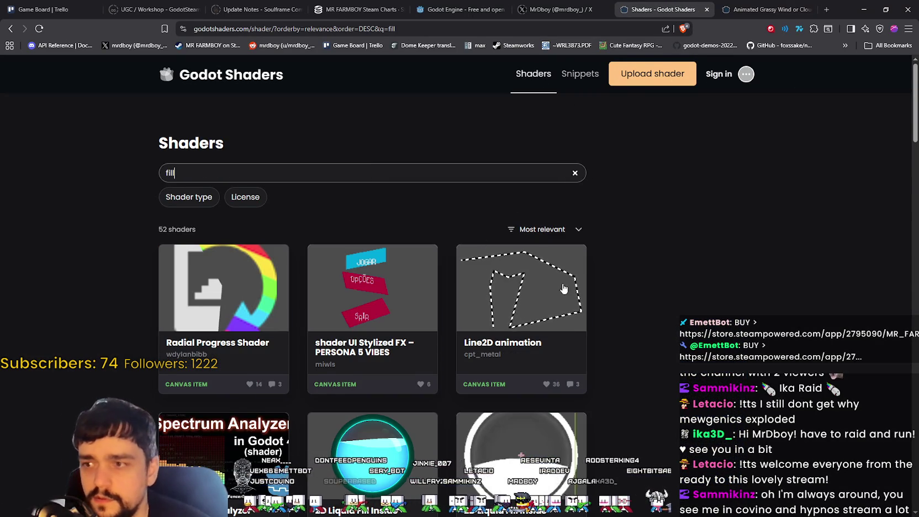
pyautogui.scroll(-2, 692, 351)
pyautogui.scroll(-4, 669, 350)
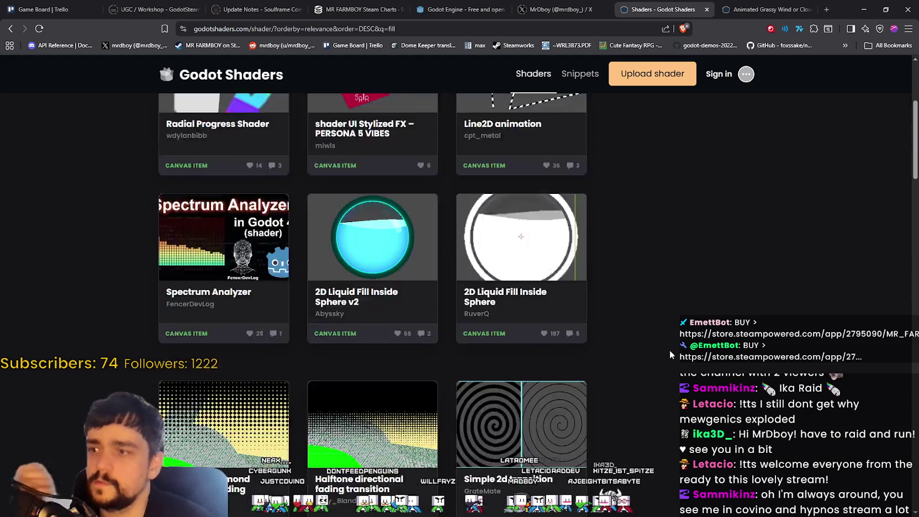
pyautogui.scroll(-3, 643, 326)
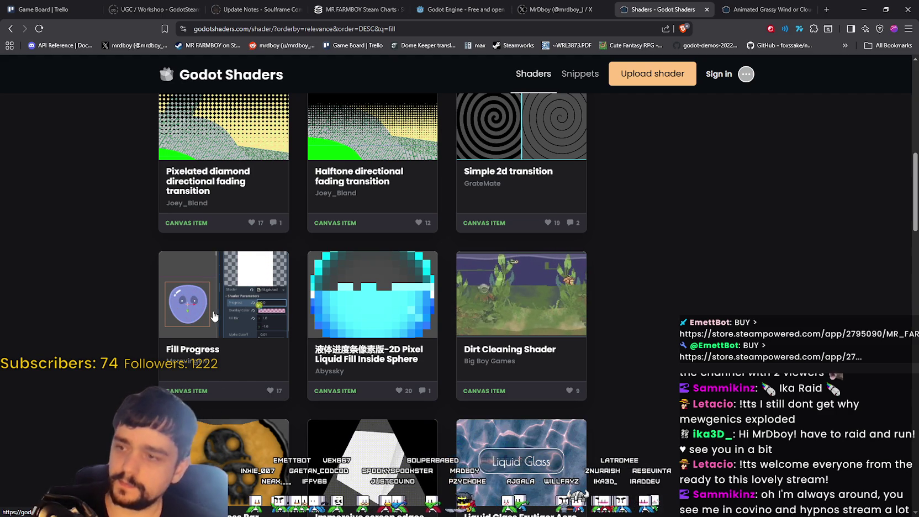
pyautogui.scroll(-6, 219, 331)
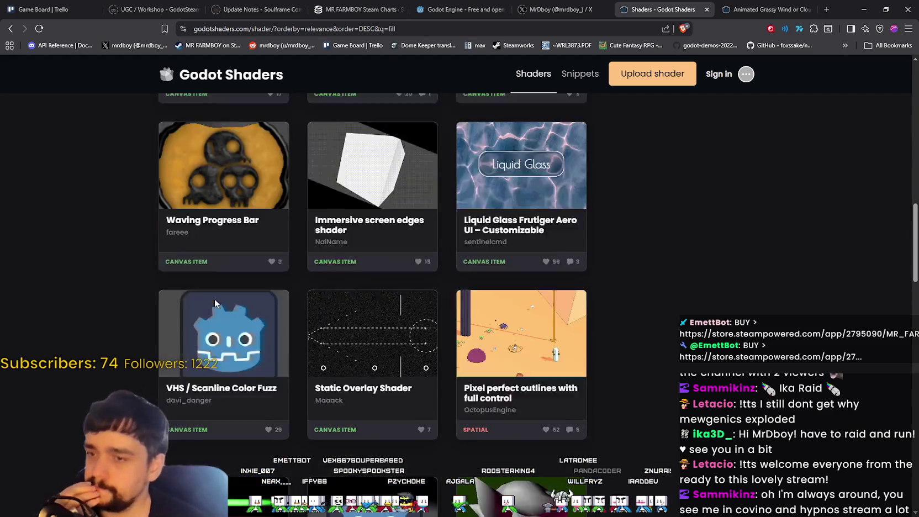
pyautogui.scroll(2, 215, 301)
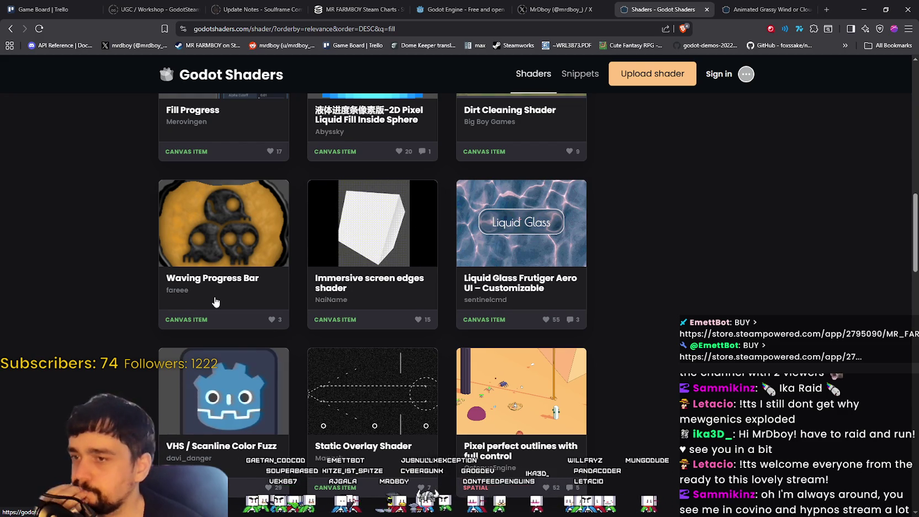
pyautogui.scroll(-7, 215, 301)
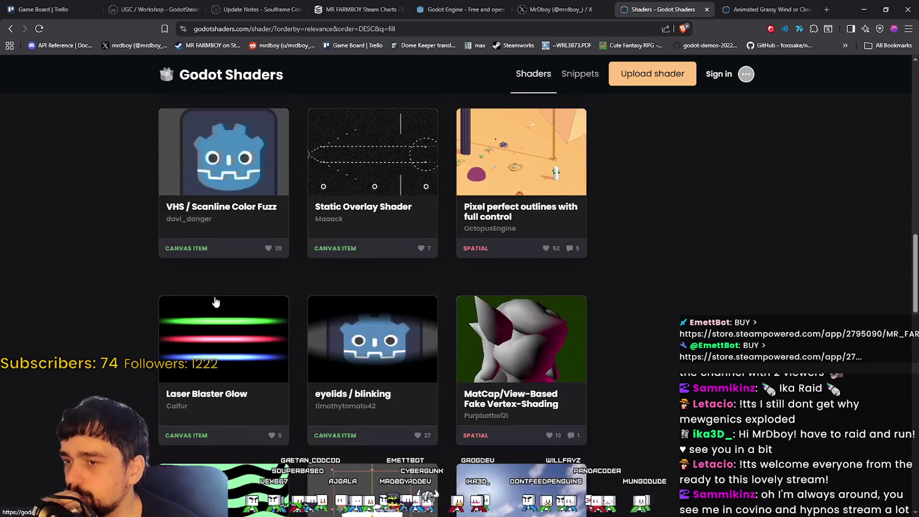
pyautogui.scroll(-4, 216, 301)
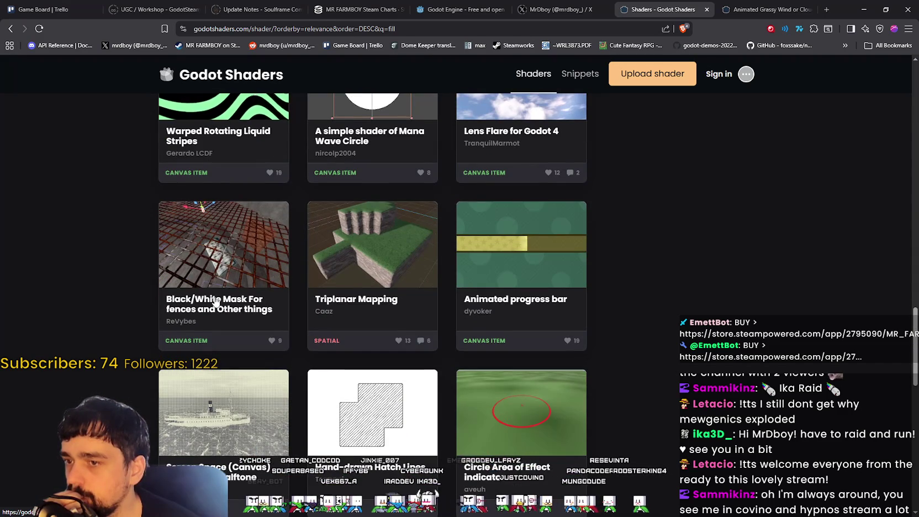
pyautogui.scroll(-10, 215, 301)
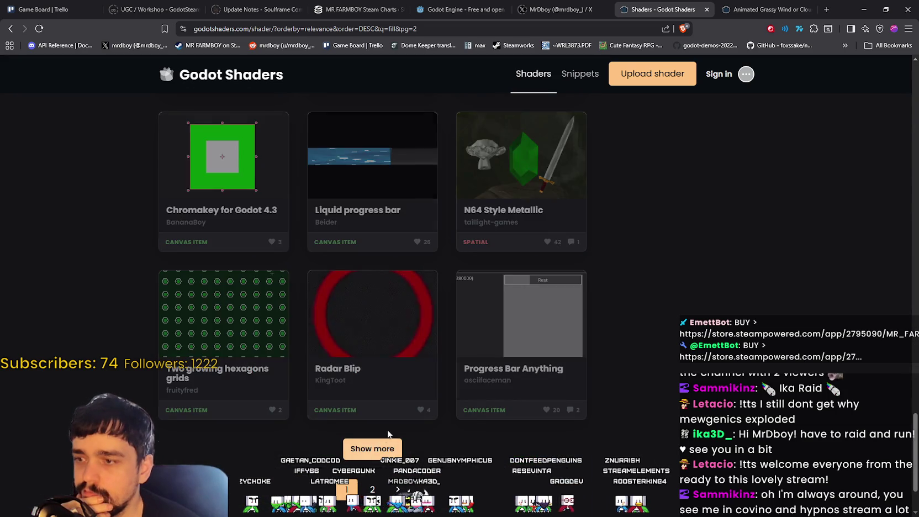
# Load more 'fill' shader results and browse through them.
pyautogui.click(372, 449)
pyautogui.scroll(-2, 386, 416)
pyautogui.scroll(-2, 397, 387)
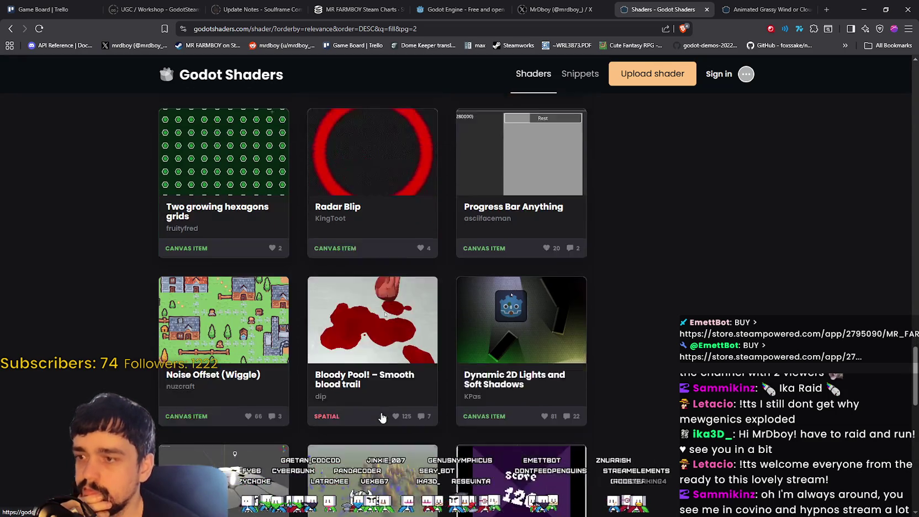
pyautogui.scroll(1, 424, 335)
pyautogui.scroll(-3, 602, 318)
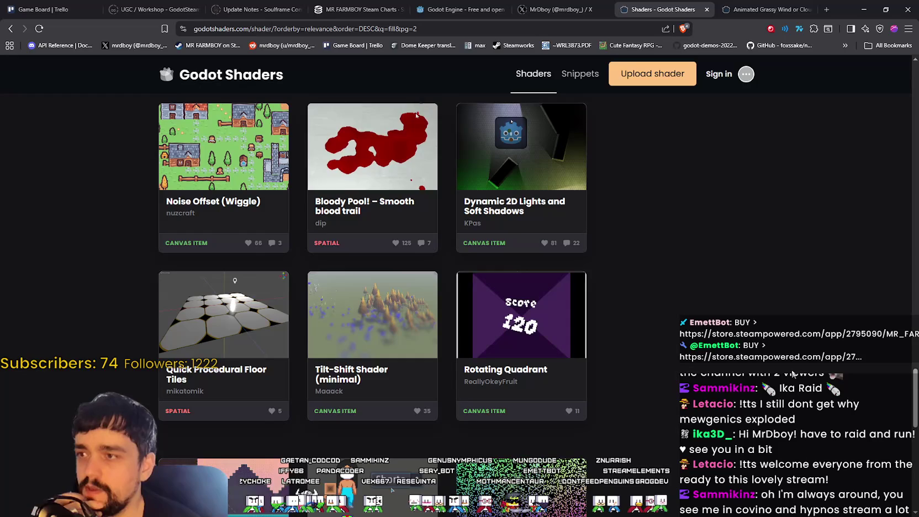
pyautogui.scroll(-1, 820, 352)
pyautogui.scroll(-4, 821, 352)
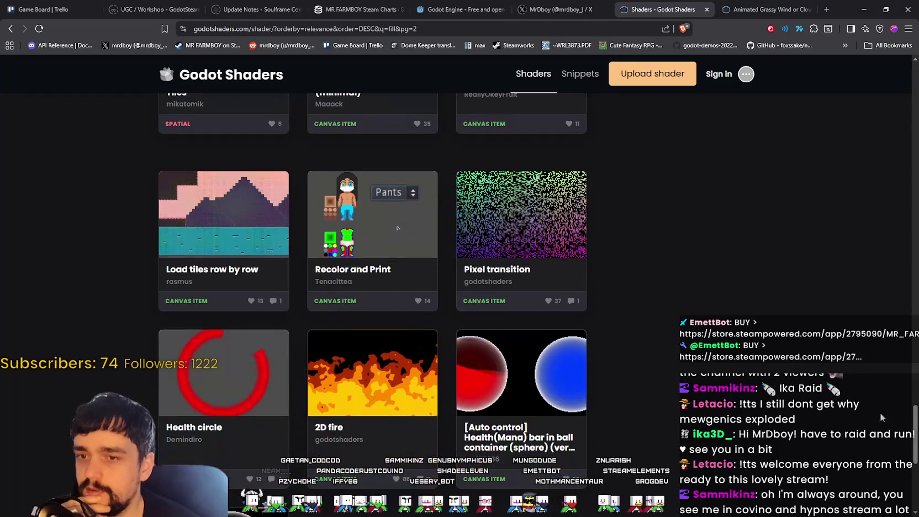
pyautogui.scroll(-3, 911, 440)
pyautogui.scroll(12, 911, 440)
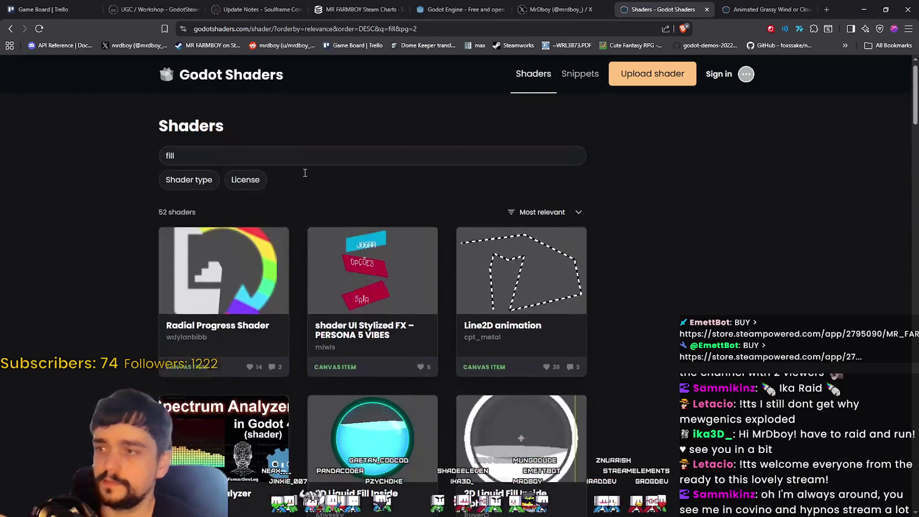
# Replace the search with 'grow' and look over those shaders.
pyautogui.click(261, 166)
pyautogui.hotkey('ctrl', 'a')
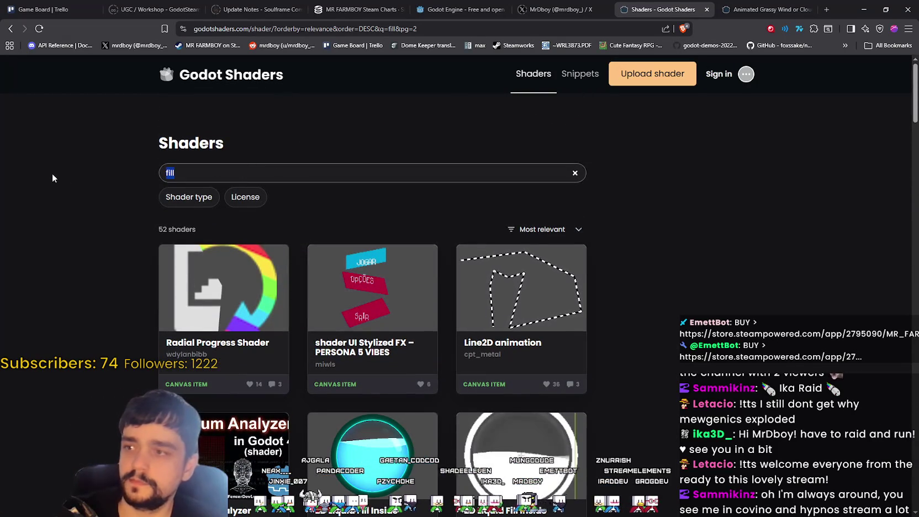
pyautogui.write('grow')
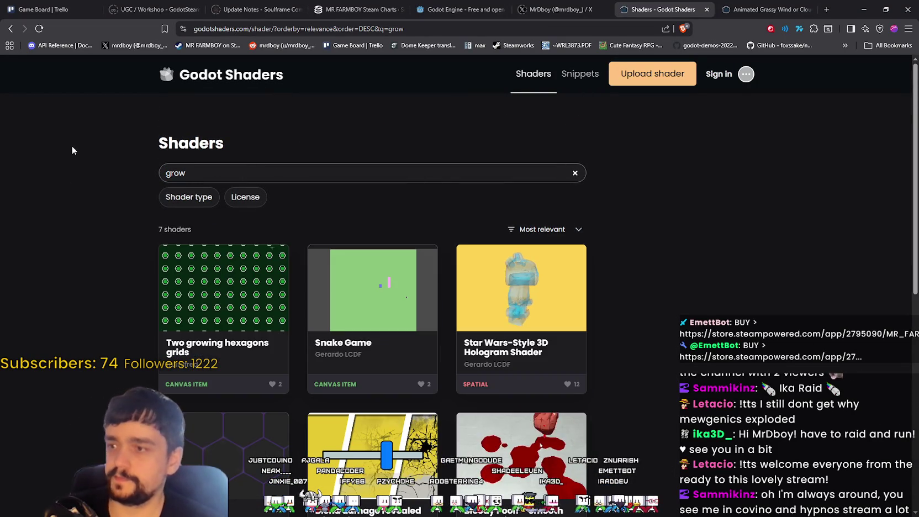
pyautogui.scroll(-4, 74, 215)
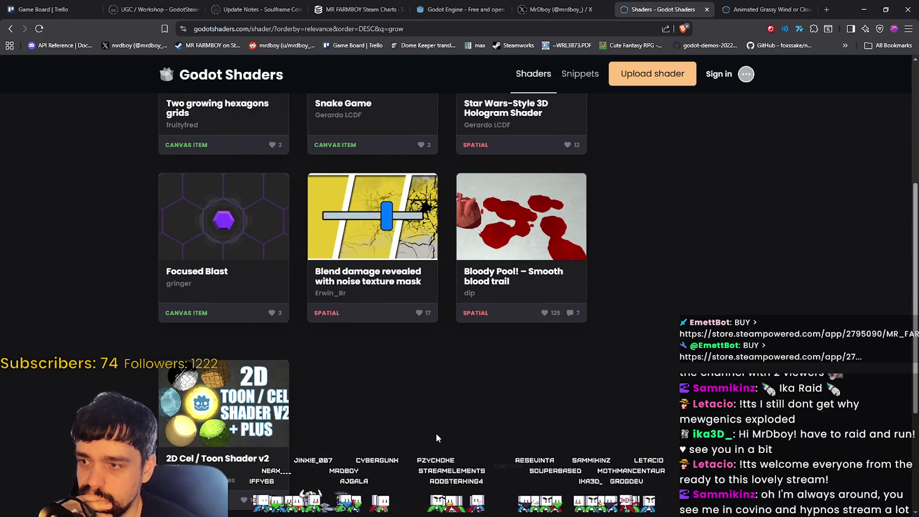
pyautogui.scroll(5, 436, 433)
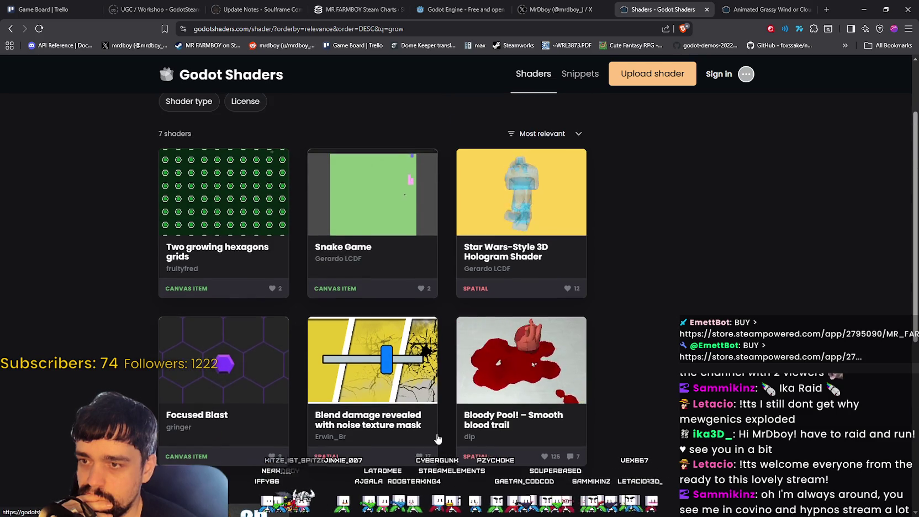
# Switch the search back to 'fill' and scroll its 52 results toward Fill Progress.
pyautogui.doubleClick(167, 172)
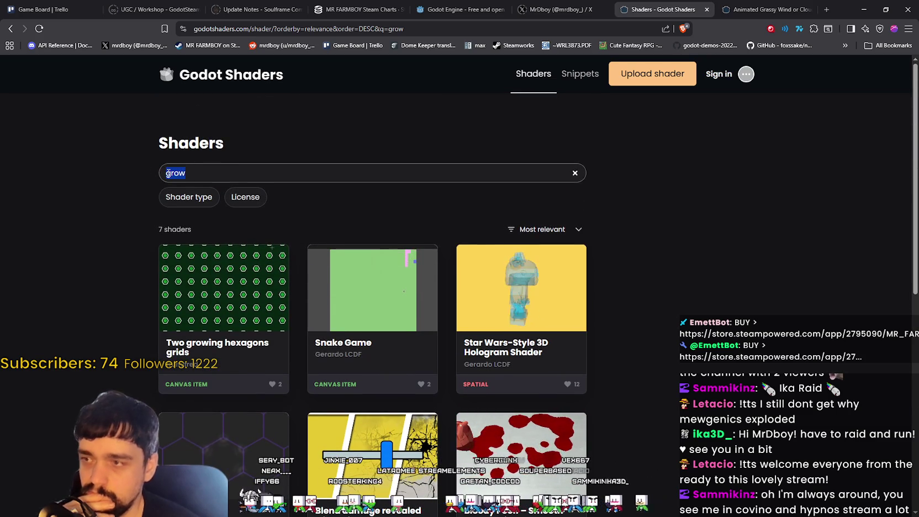
pyautogui.press('BackSpace')
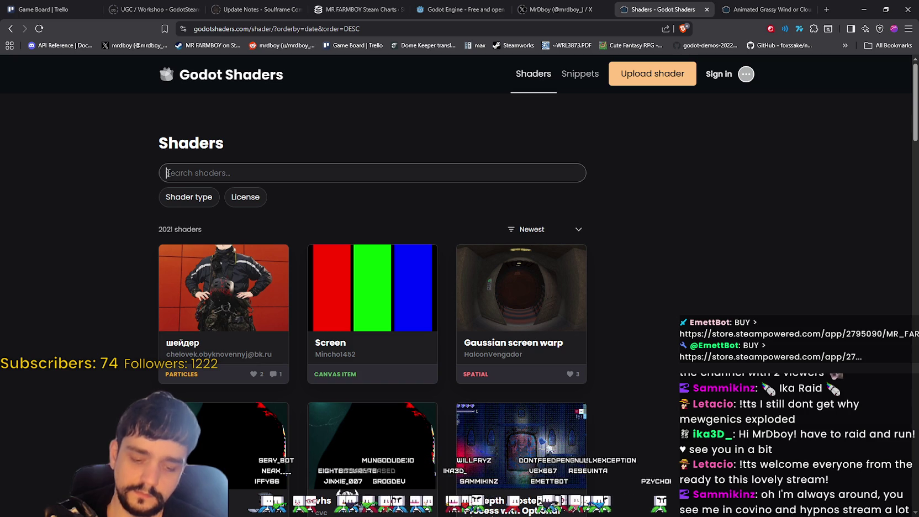
pyautogui.write('fll')
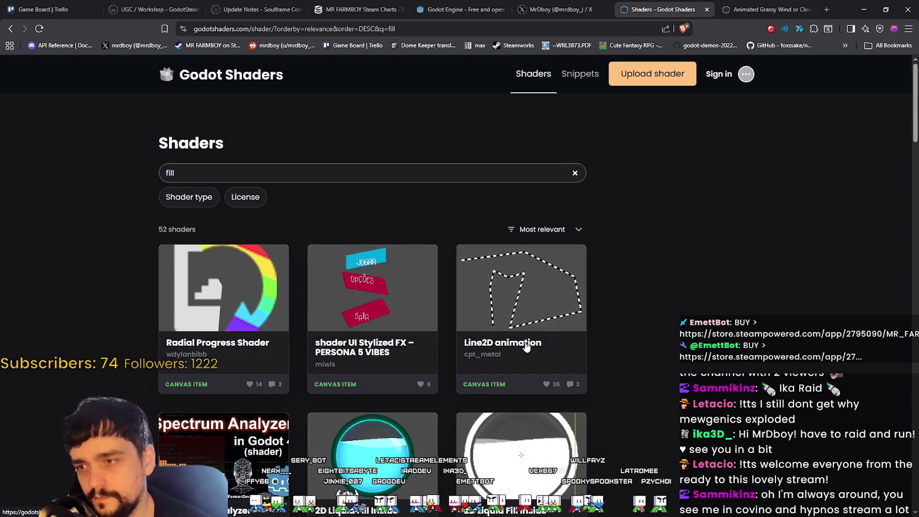
pyautogui.scroll(-2, 642, 389)
pyautogui.scroll(-5, 641, 387)
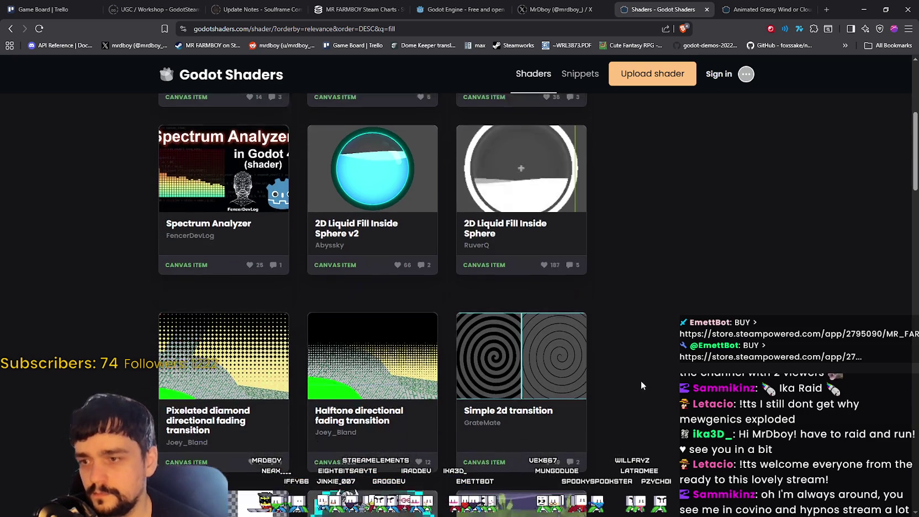
pyautogui.scroll(-2, 641, 378)
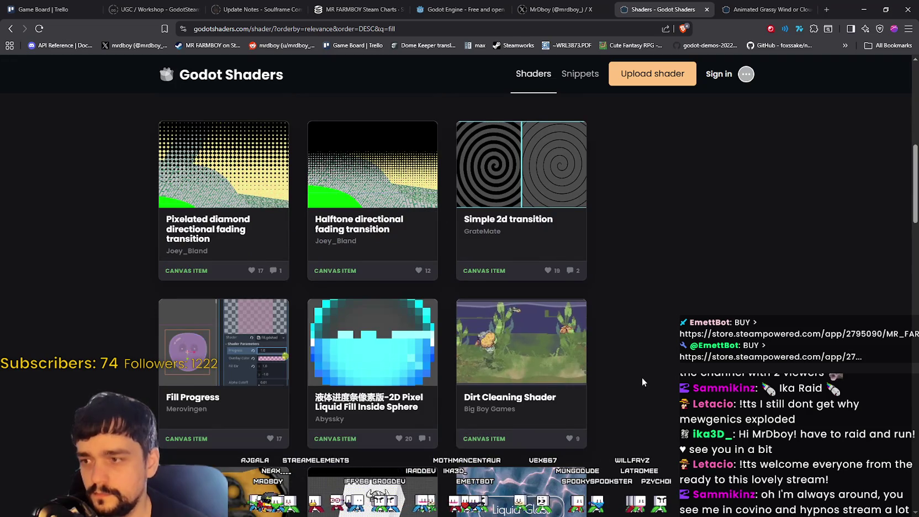
pyautogui.scroll(-3, 642, 377)
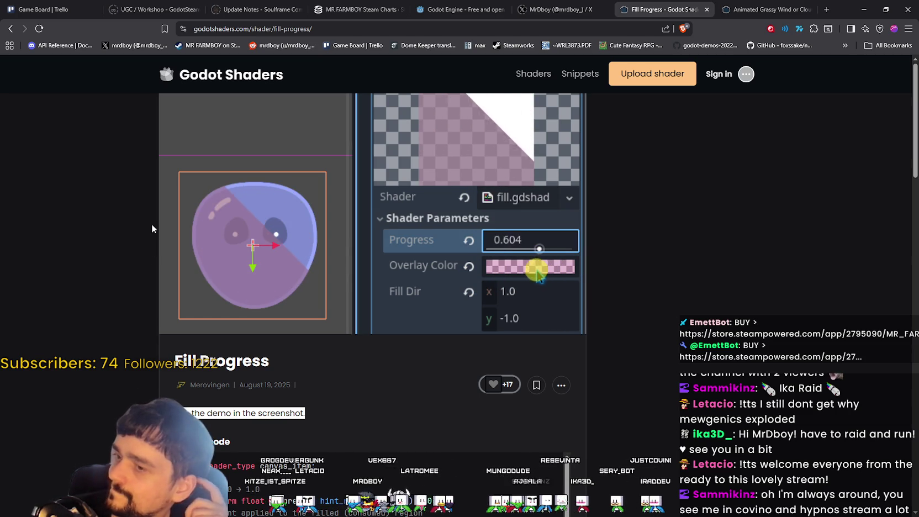
# Drag the Fill Progress preview slider to test fill levels, then minimize the browser.
pyautogui.scroll(-10, 149, 222)
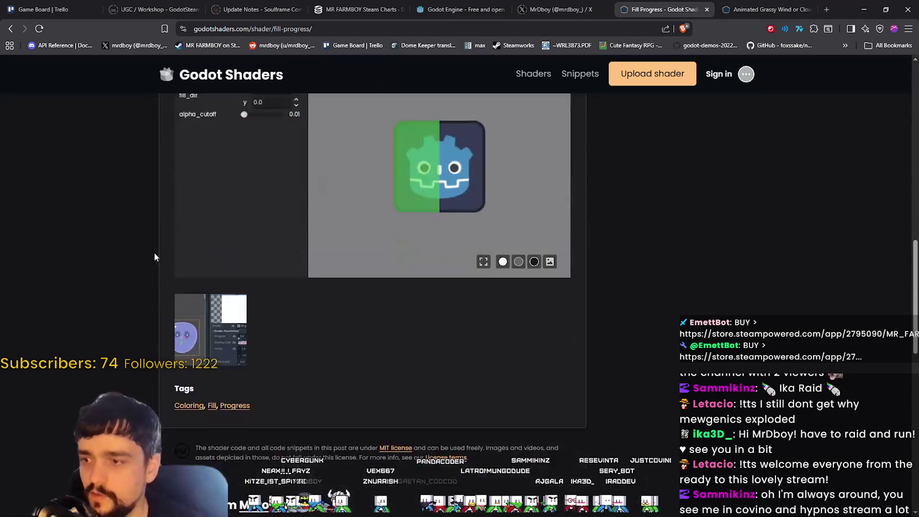
pyautogui.scroll(3, 154, 253)
pyautogui.click(260, 256)
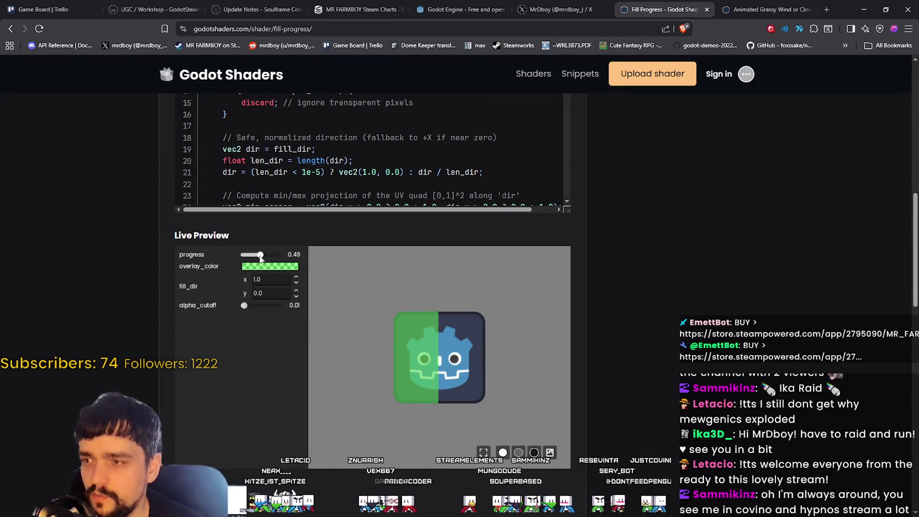
pyautogui.moveTo(257, 258)
pyautogui.mouseDown()
pyautogui.moveTo(249, 256)
pyautogui.moveTo(276, 255)
pyautogui.moveTo(247, 259)
pyautogui.moveTo(277, 259)
pyautogui.moveTo(245, 258)
pyautogui.moveTo(392, 289)
pyautogui.moveTo(227, 262)
pyautogui.moveTo(370, 266)
pyautogui.mouseUp()
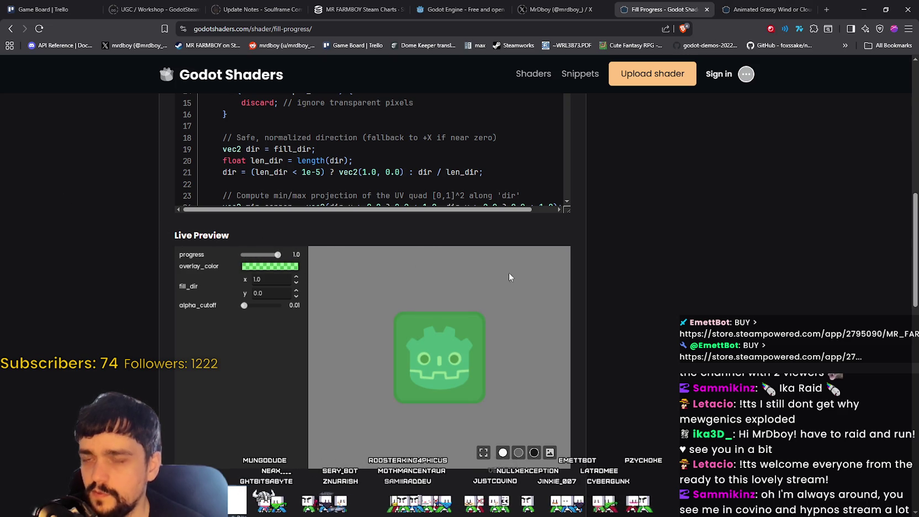
pyautogui.click(865, 9)
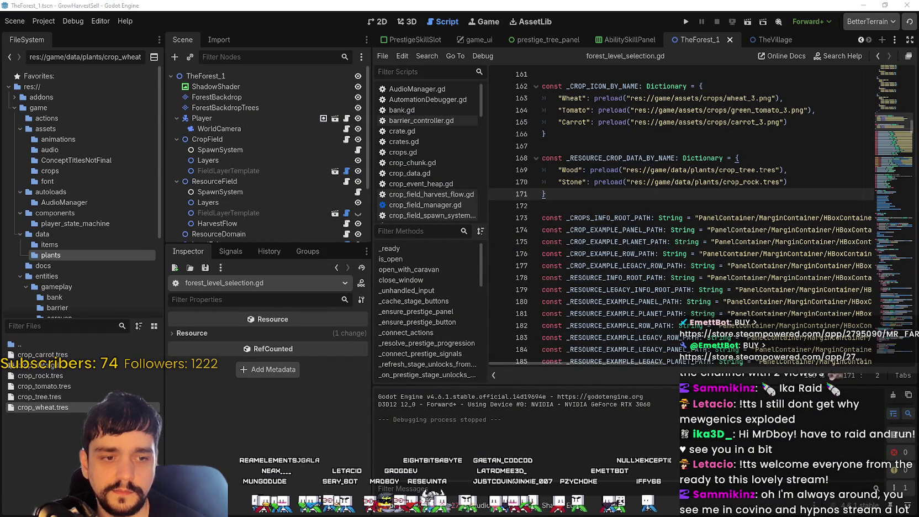
# Return to main_atlas.png in Aseprite and pan to the row of wheat plants.
pyautogui.hotkey('alt', 'Tab')
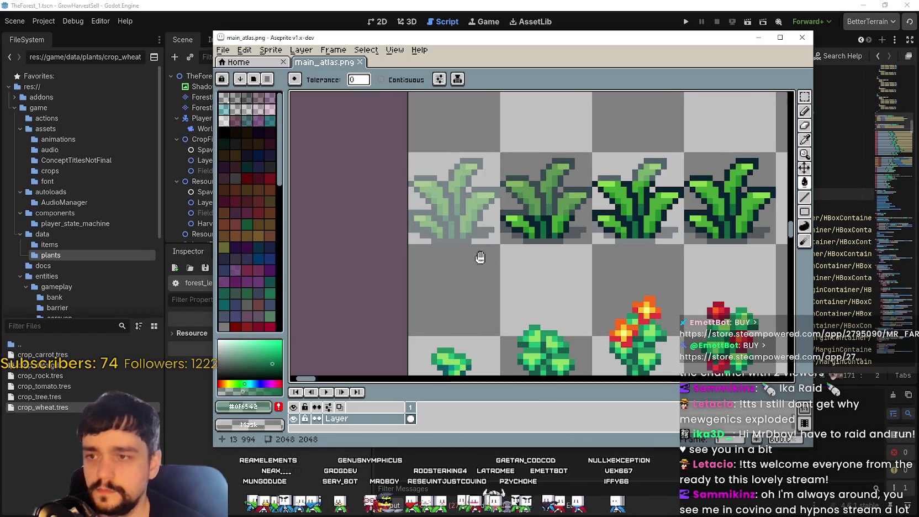
pyautogui.moveTo(483, 259); pyautogui.dragTo(441, 259)
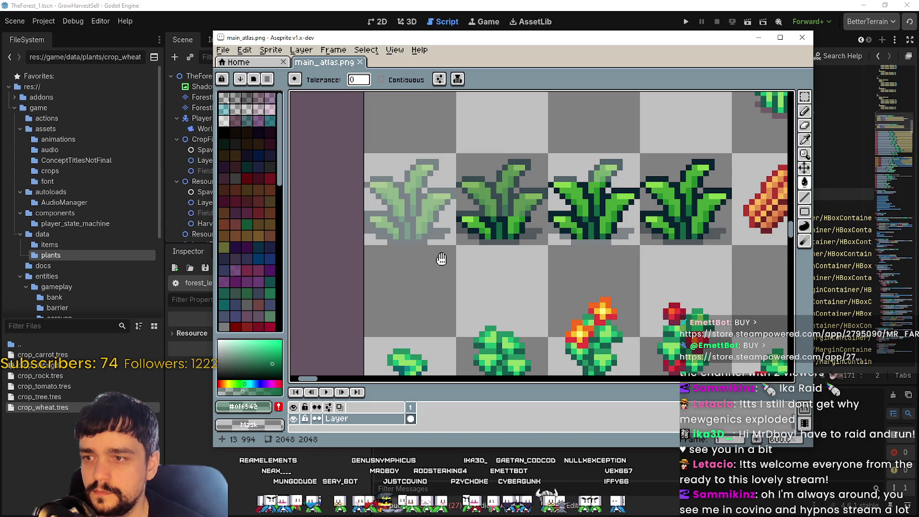
pyautogui.moveTo(441, 259)
pyautogui.mouseDown()
pyautogui.moveTo(426, 312)
pyautogui.moveTo(343, 278)
pyautogui.moveTo(428, 301)
pyautogui.moveTo(372, 288)
pyautogui.moveTo(544, 306)
pyautogui.moveTo(501, 291)
pyautogui.mouseUp()
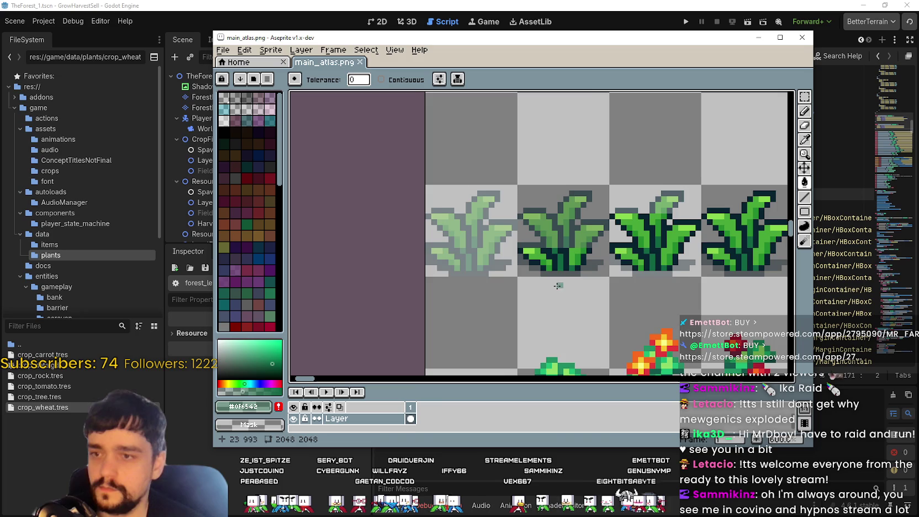
pyautogui.moveTo(558, 286); pyautogui.dragTo(524, 290)
# Marquee-select the second and third wheat growth stages.
pyautogui.click(804, 142)
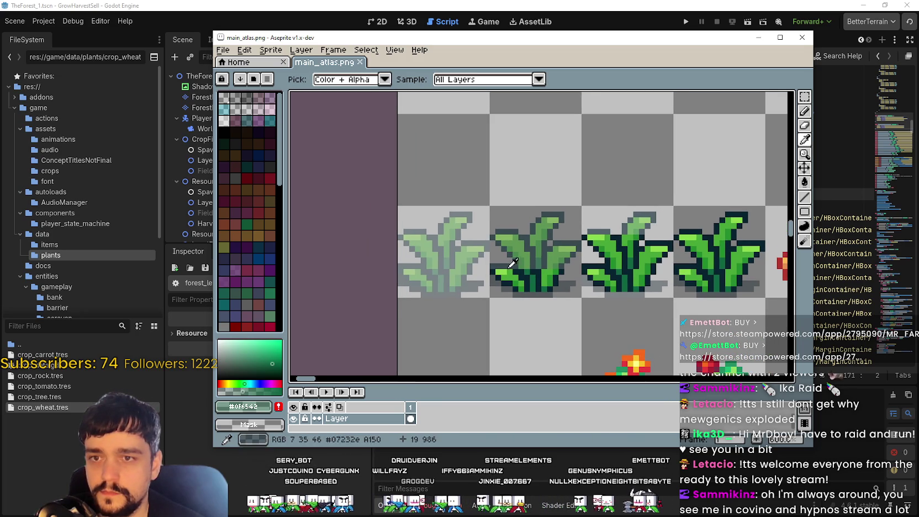
pyautogui.scroll(1, 508, 268)
pyautogui.hscroll(1, 502, 271)
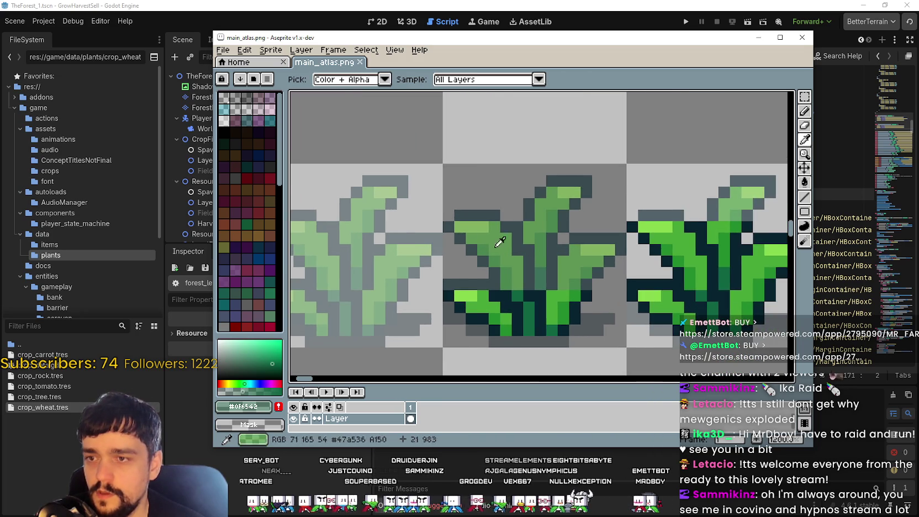
pyautogui.click(804, 97)
pyautogui.scroll(-1, 433, 281)
pyautogui.hscroll(2, 434, 280)
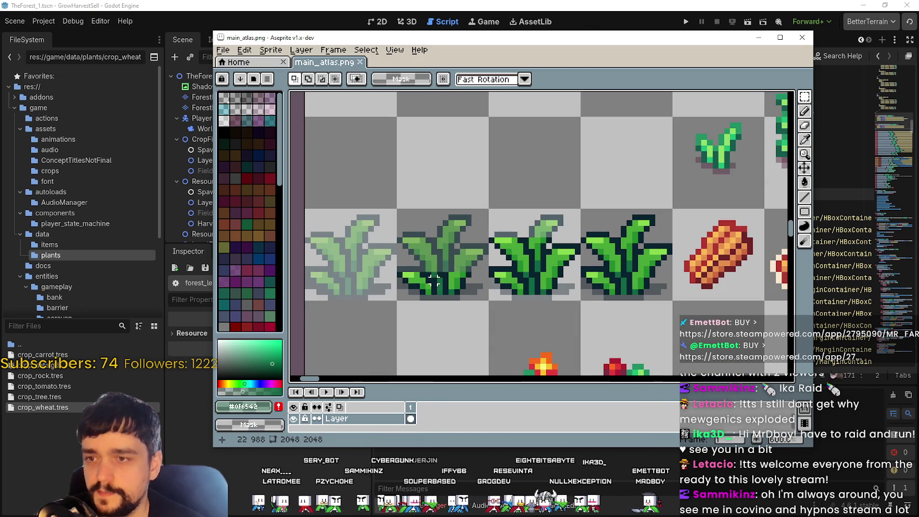
pyautogui.moveTo(423, 281)
pyautogui.mouseDown()
pyautogui.moveTo(671, 299)
pyautogui.moveTo(577, 299)
pyautogui.mouseUp()
pyautogui.scroll(3, 388, 245)
pyautogui.moveTo(465, 232); pyautogui.dragTo(481, 231)
# Eyedrop the dark outline colour #07232e and open the foreground colour editor.
pyautogui.click(804, 140)
pyautogui.scroll(2, 589, 280)
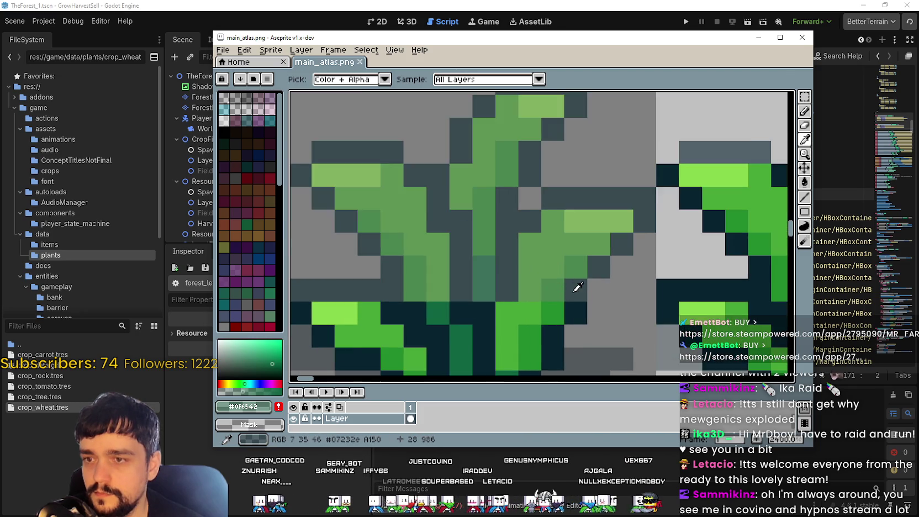
pyautogui.scroll(-1, 589, 281)
pyautogui.click(589, 281)
pyautogui.scroll(-2, 589, 281)
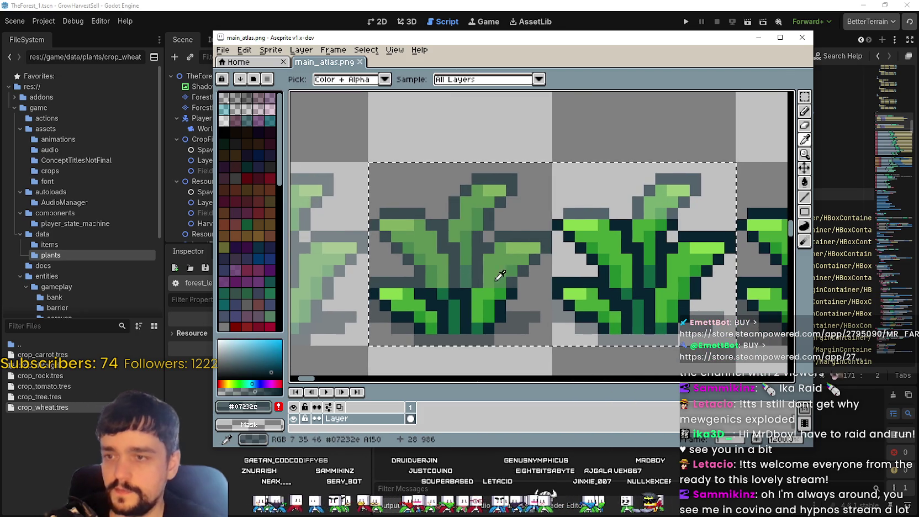
pyautogui.click(251, 409)
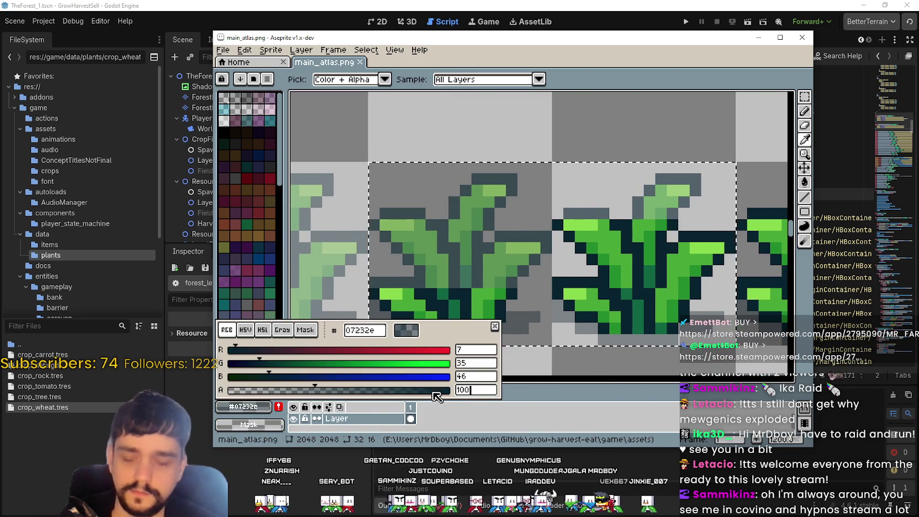
# Sample the light green #87d64b from the wheat and set it to alpha 150.
pyautogui.press('Return')
pyautogui.click(805, 186)
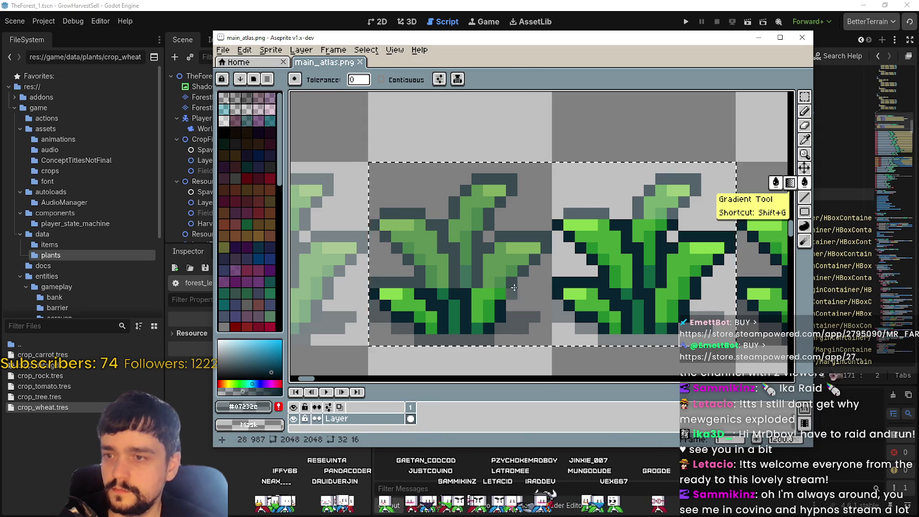
pyautogui.scroll(1, 453, 315)
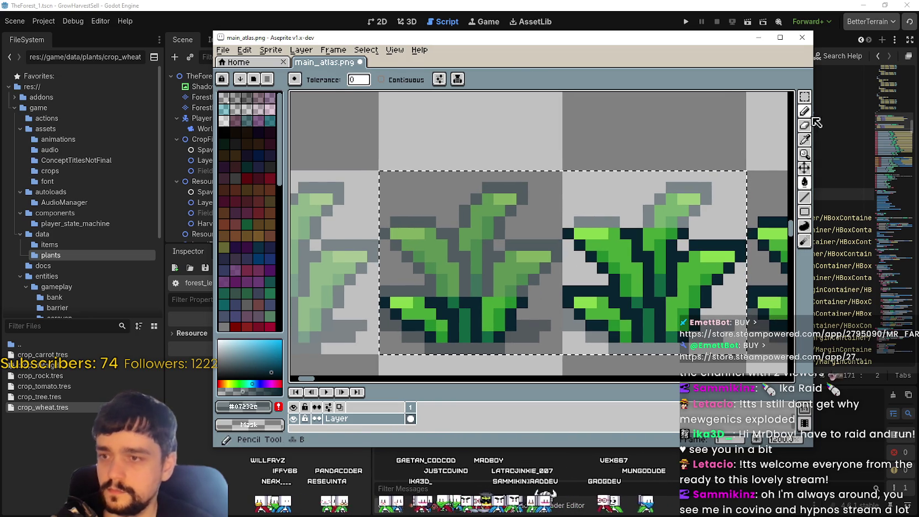
pyautogui.click(805, 140)
pyautogui.click(536, 256)
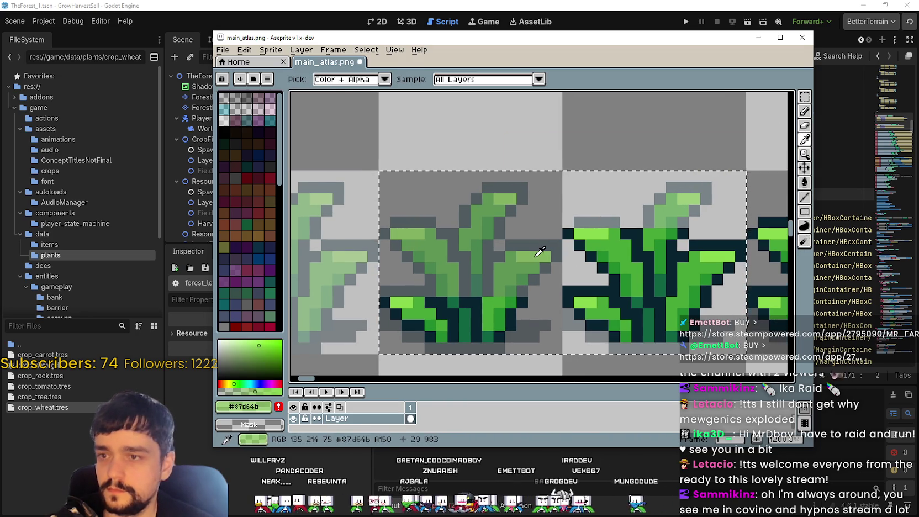
pyautogui.click(245, 407)
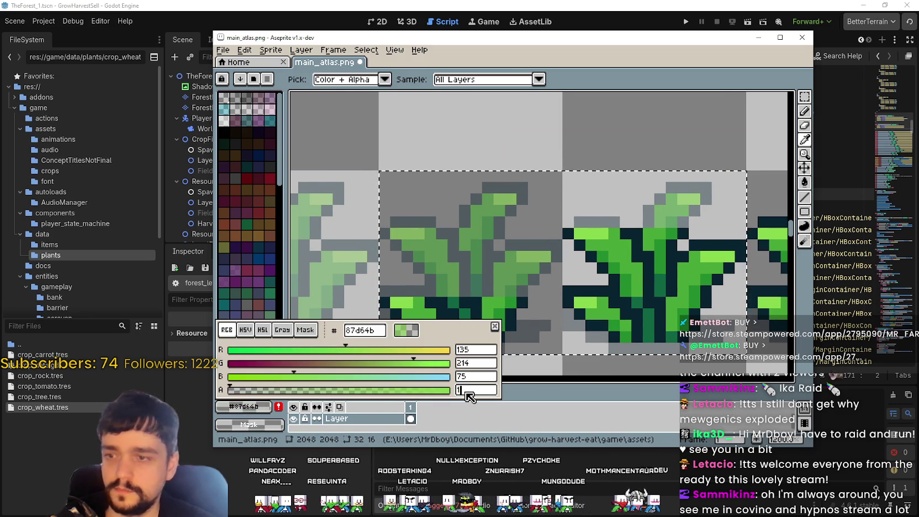
pyautogui.click(527, 342)
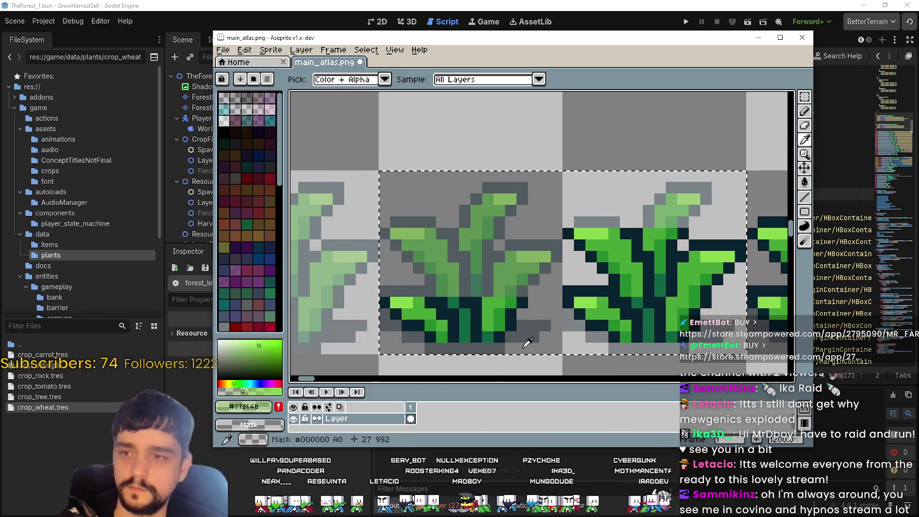
# Refill with the light green, then sample the mid green and make it alpha 150.
pyautogui.click(803, 186)
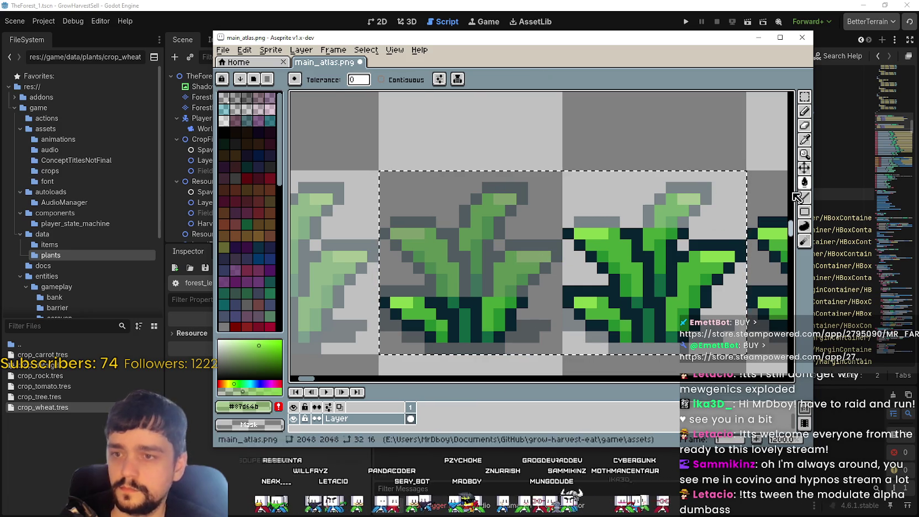
pyautogui.click(805, 142)
pyautogui.click(505, 268)
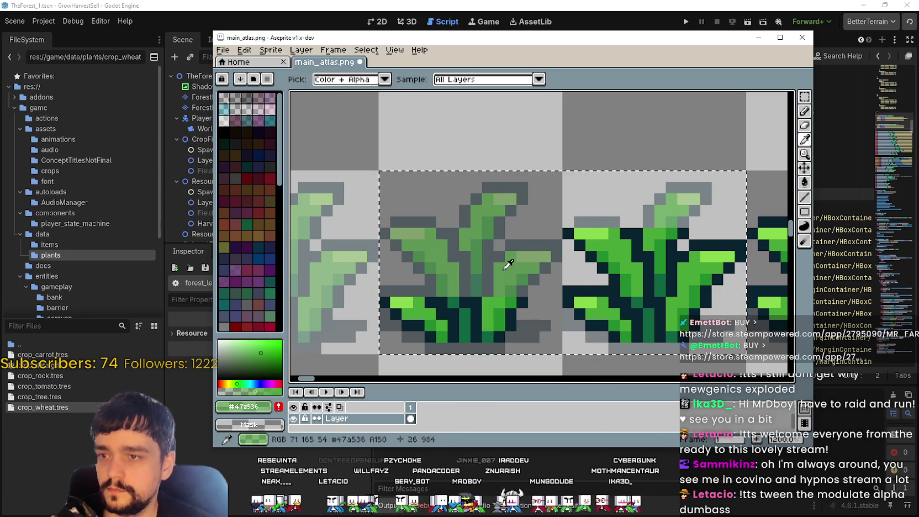
pyautogui.click(247, 406)
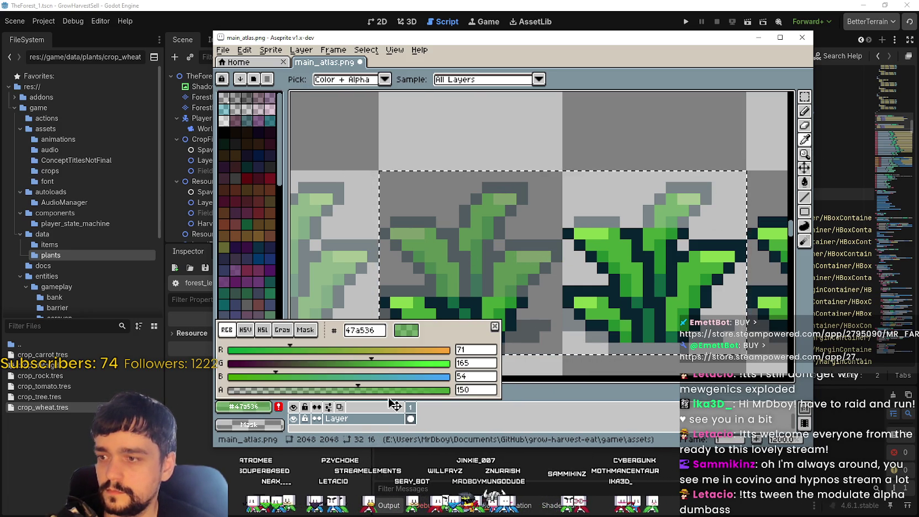
pyautogui.click(502, 388)
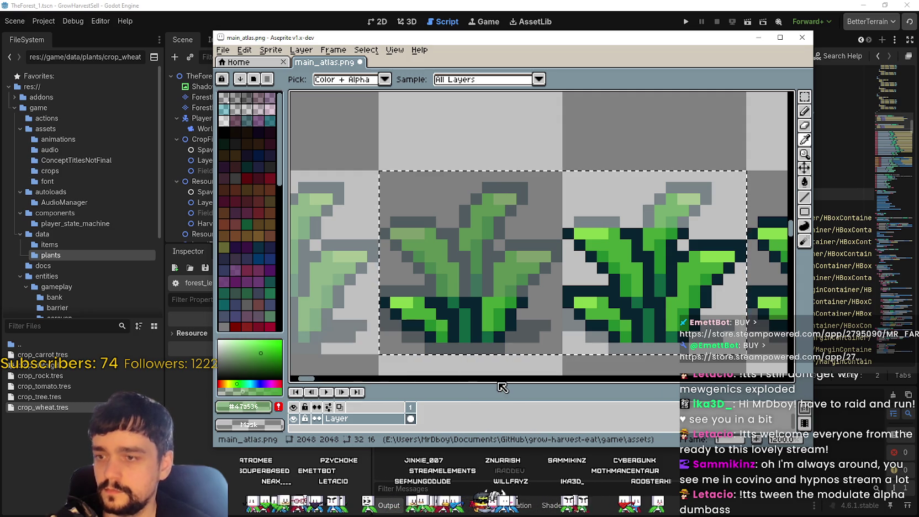
# Repaint with the translucent dark and darkest greens at alpha 150.
pyautogui.click(803, 183)
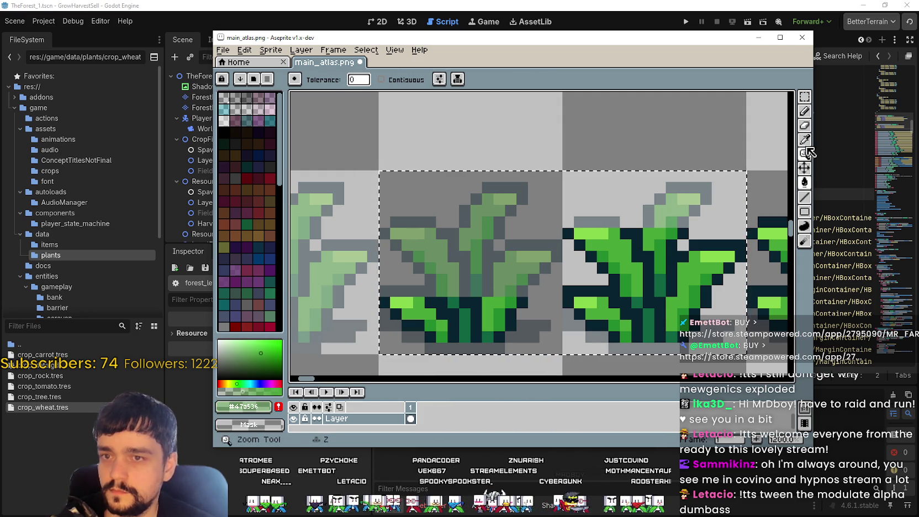
pyautogui.press('i')
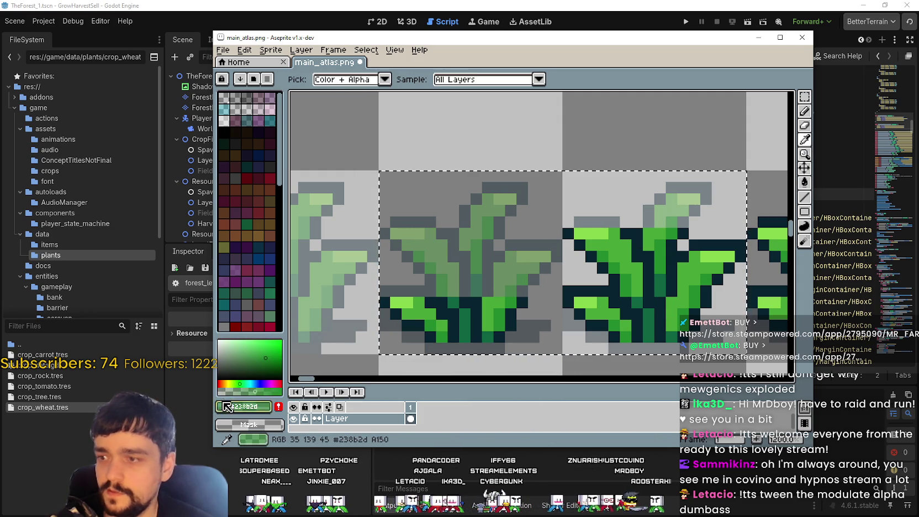
pyautogui.click(244, 411)
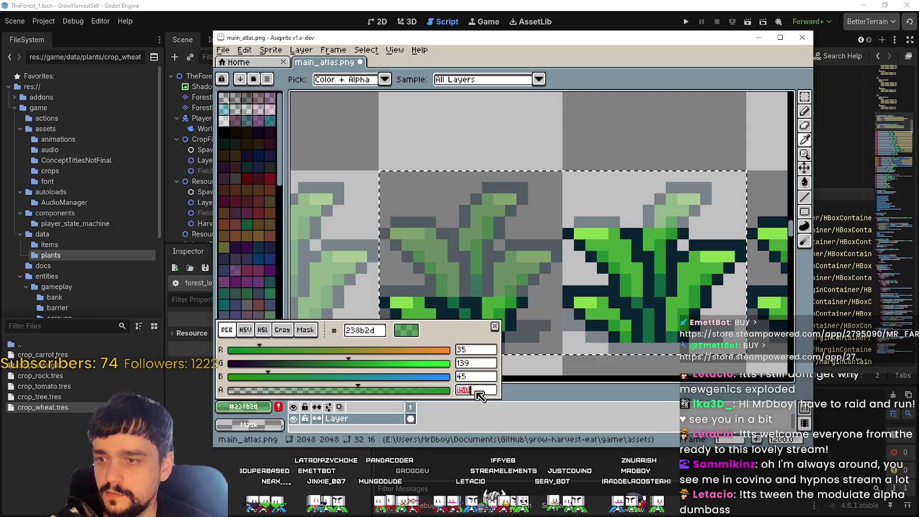
pyautogui.click(482, 406)
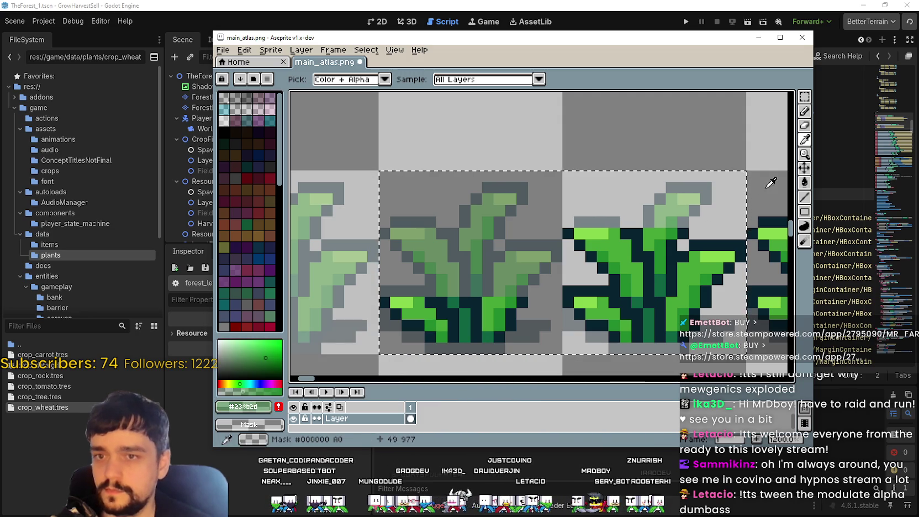
pyautogui.click(805, 183)
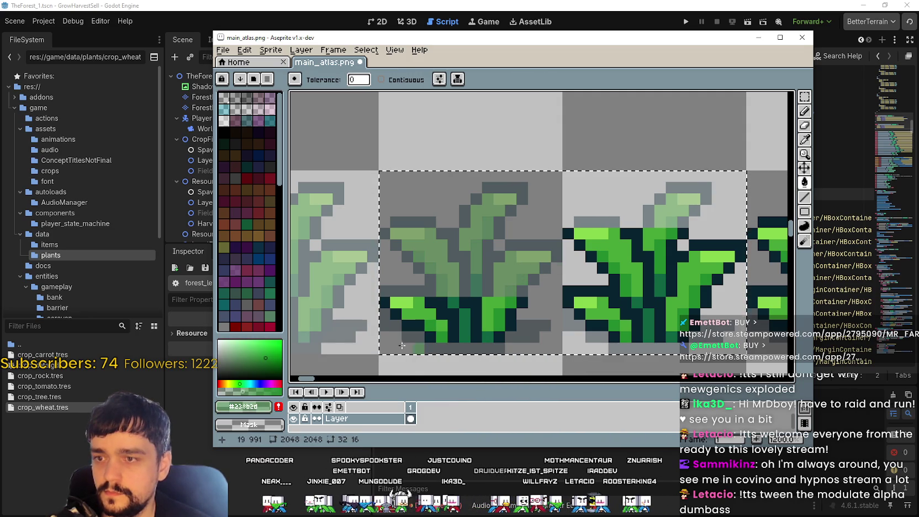
pyautogui.click(805, 140)
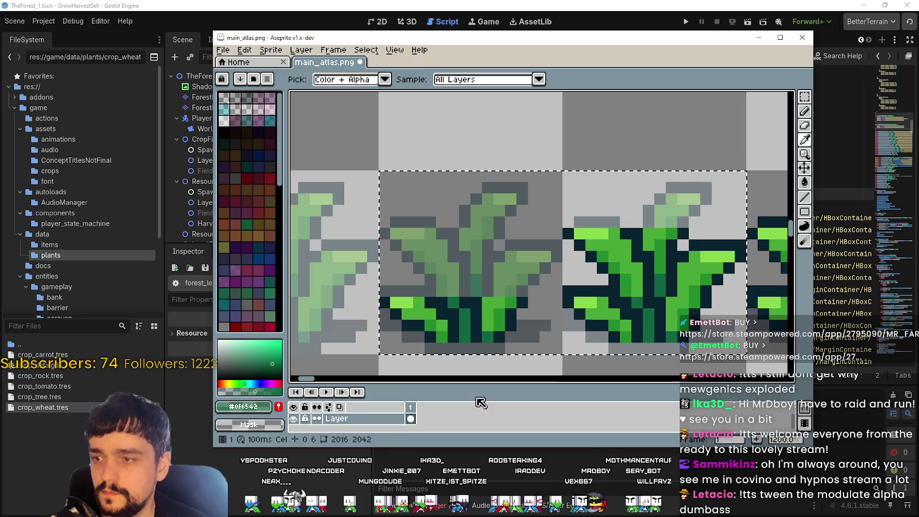
pyautogui.click(264, 408)
pyautogui.write('10')
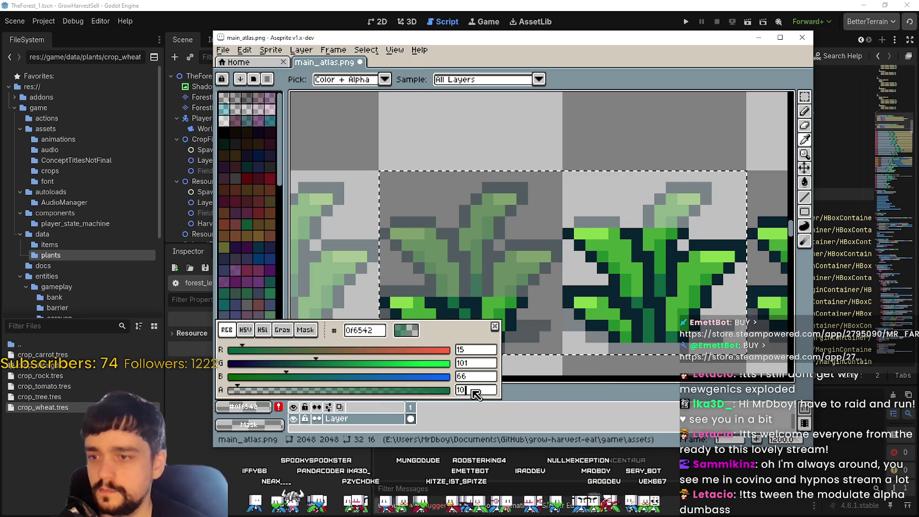
pyautogui.press('Return')
pyautogui.click(805, 182)
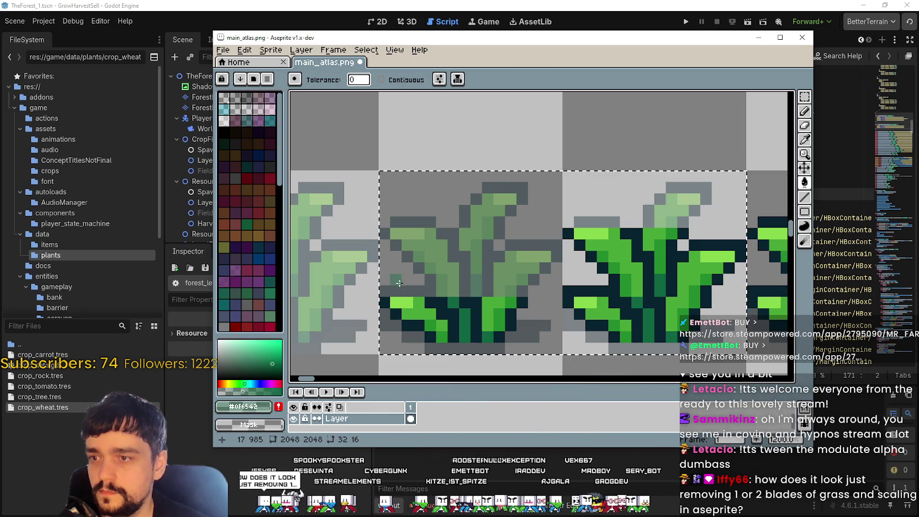
# Re-sample the light and mid greens to check their transparency settings.
pyautogui.scroll(-1, 453, 228)
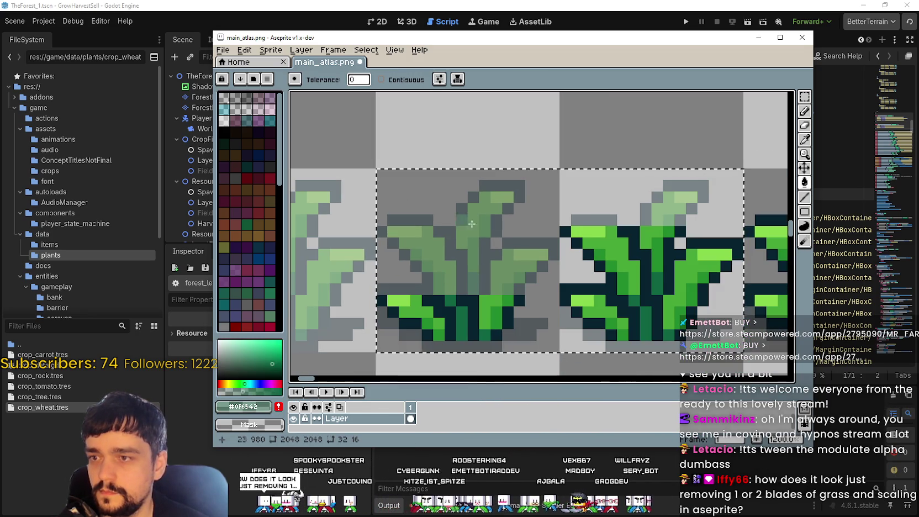
pyautogui.click(805, 139)
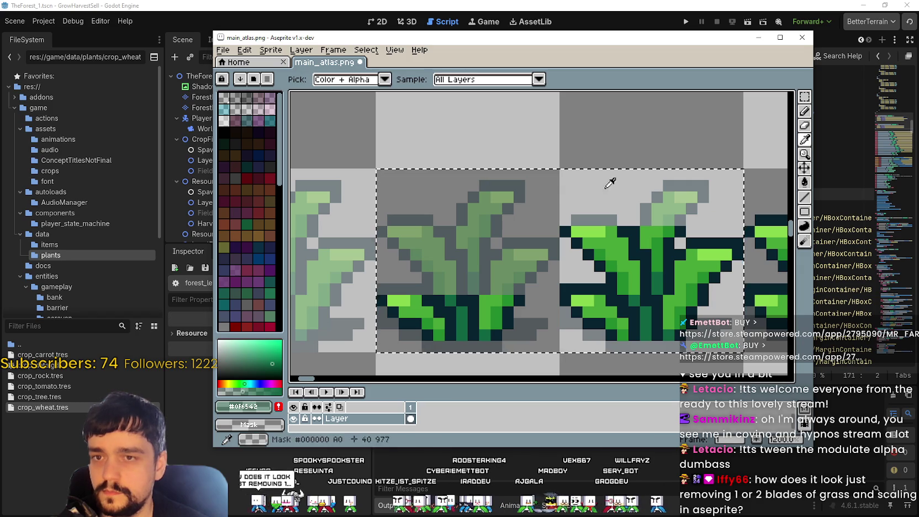
pyautogui.click(410, 225)
pyautogui.click(422, 242)
pyautogui.click(258, 408)
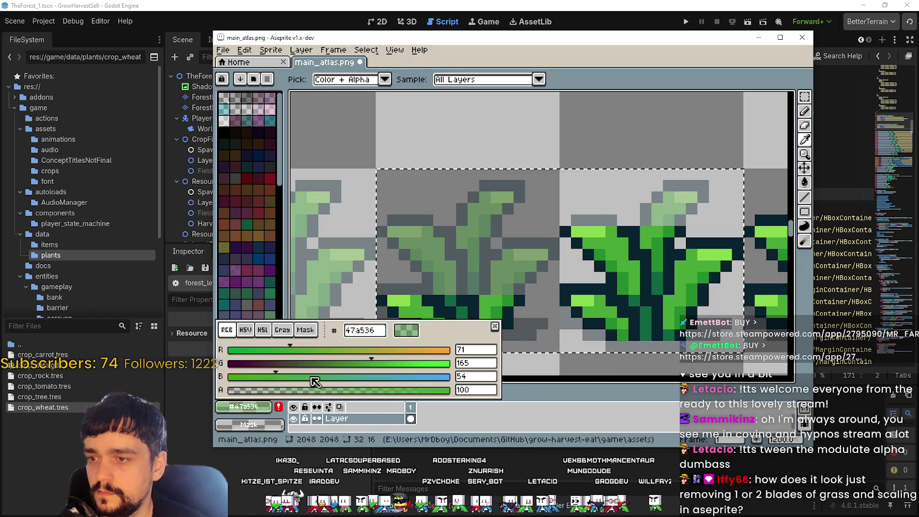
pyautogui.click(420, 251)
pyautogui.click(252, 408)
pyautogui.click(252, 411)
# Save the edited atlas and relaunch GrowHarvestSell from Godot to test it.
pyautogui.scroll(-1, 491, 242)
pyautogui.hotkey('ctrl', 'z')
pyautogui.scroll(-2, 528, 255)
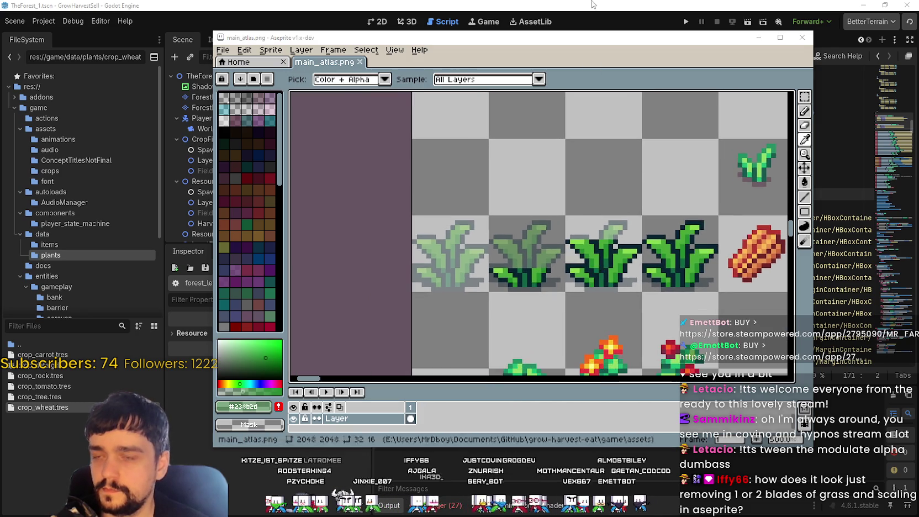
pyautogui.click(591, 4)
pyautogui.click(686, 22)
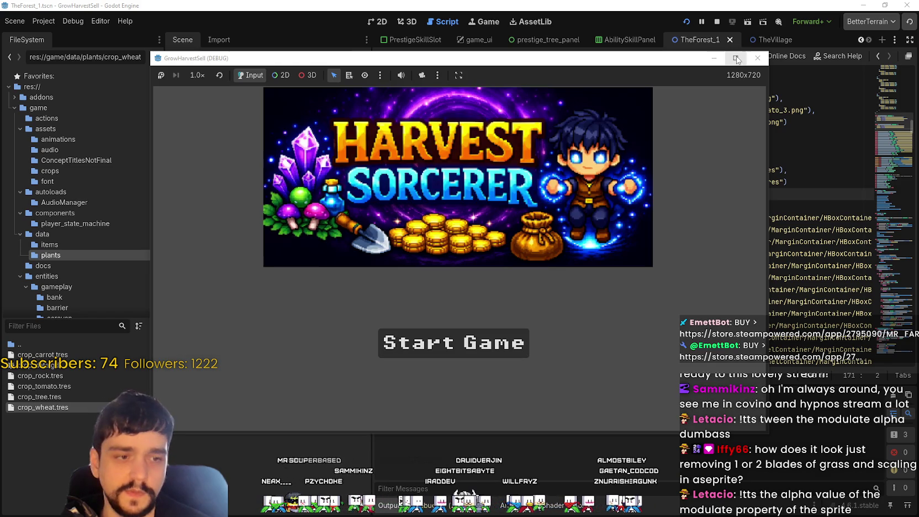
# Start a new full-screen game, visit the skill board, and enter The Forest stage.
pyautogui.click(736, 58)
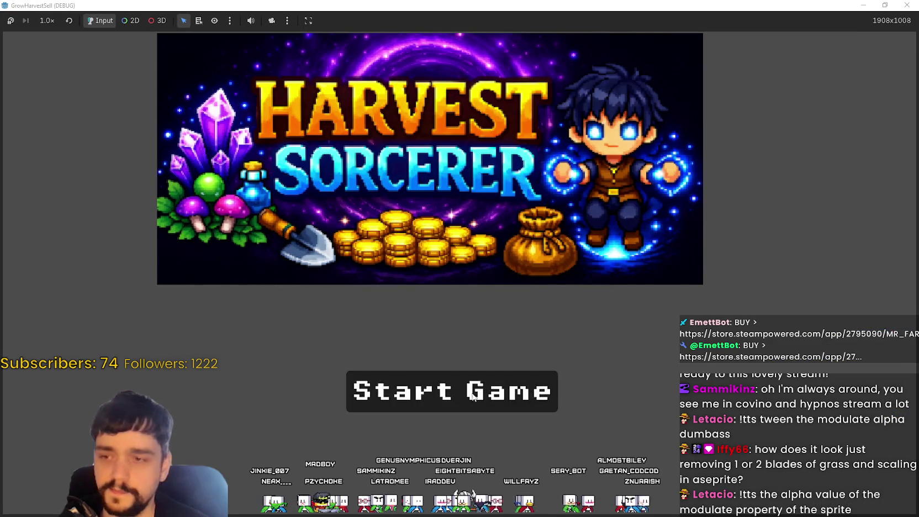
pyautogui.click(504, 398)
pyautogui.press('d')
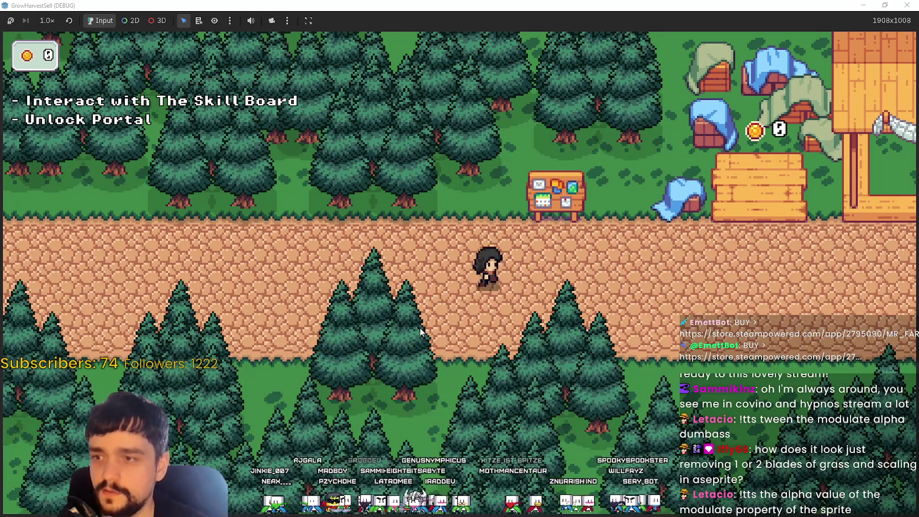
pyautogui.press('w')
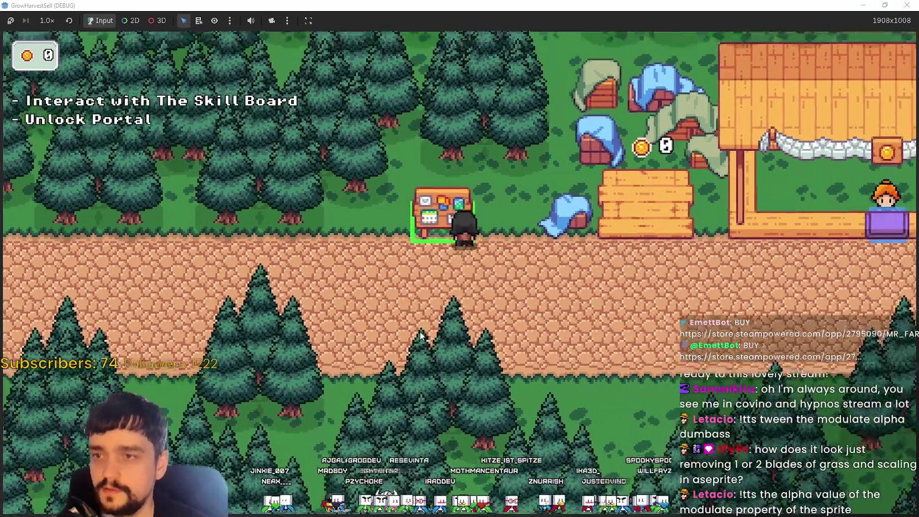
pyautogui.press('e')
pyautogui.press('Escape')
pyautogui.press('d')
pyautogui.press('s')
pyautogui.press('e')
pyautogui.press('e')
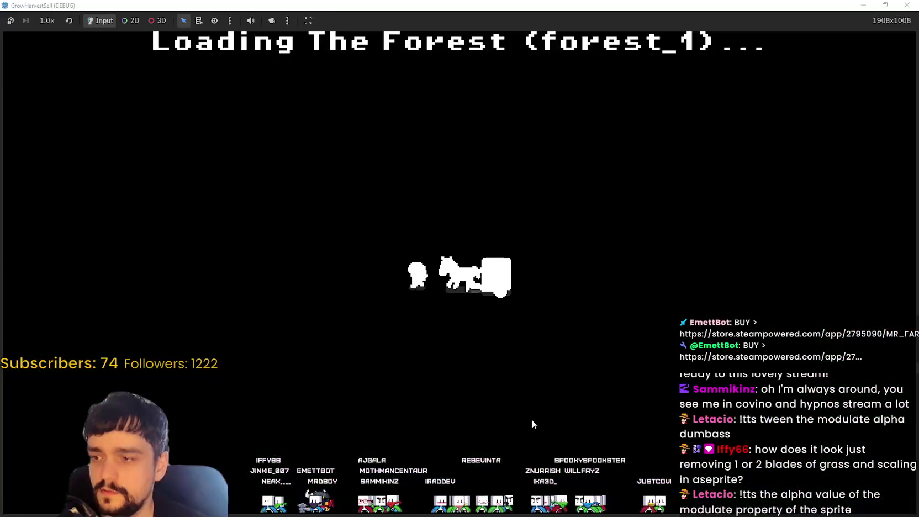
# Walk through the forest to the first young wheat tuft and harvest it.
pyautogui.press('a')
pyautogui.press('w')
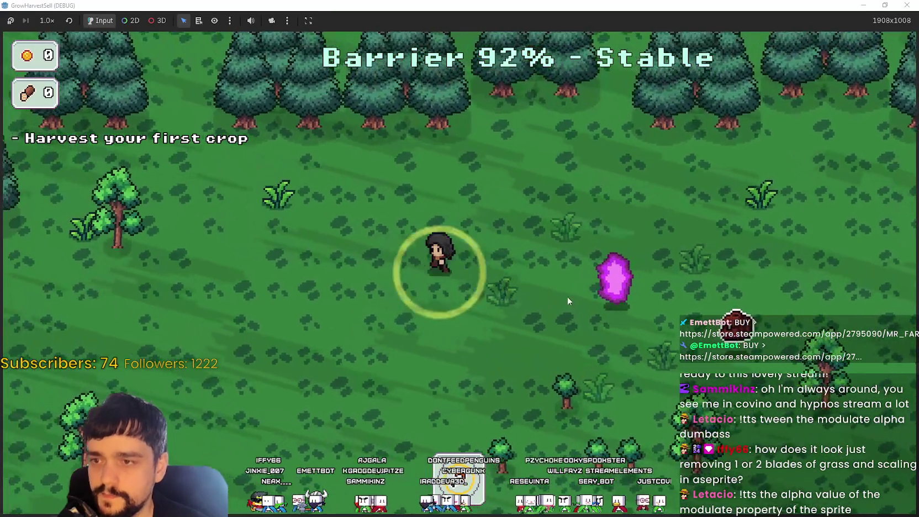
pyautogui.press('a')
pyautogui.press('s')
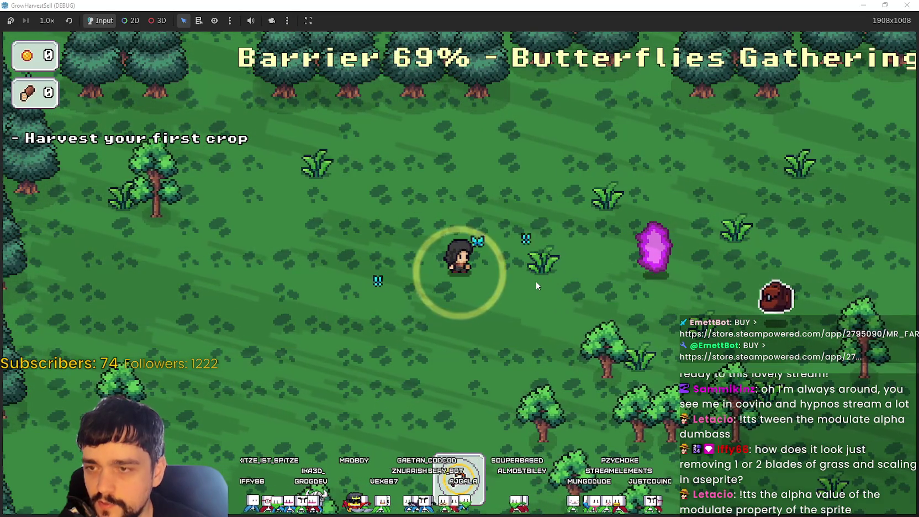
pyautogui.press('d')
pyautogui.press('s')
pyautogui.press('d')
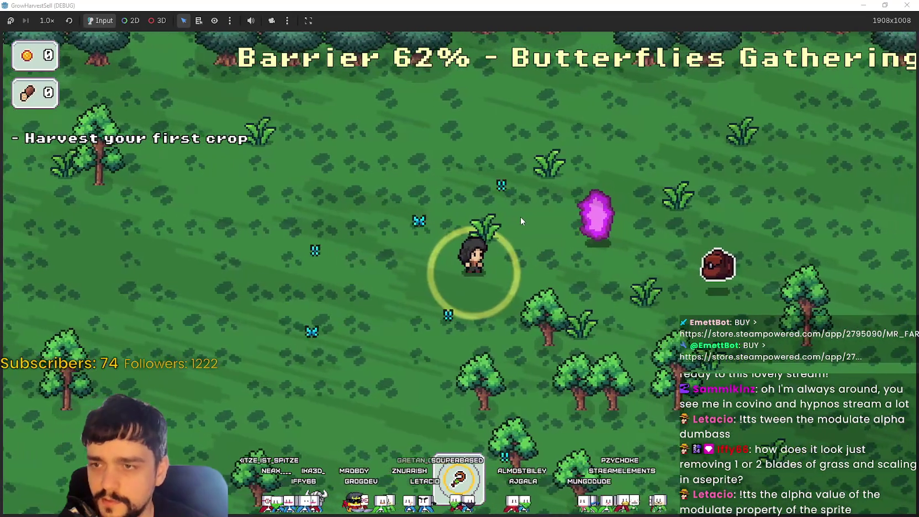
pyautogui.press('w')
pyautogui.press('a')
pyautogui.press('d')
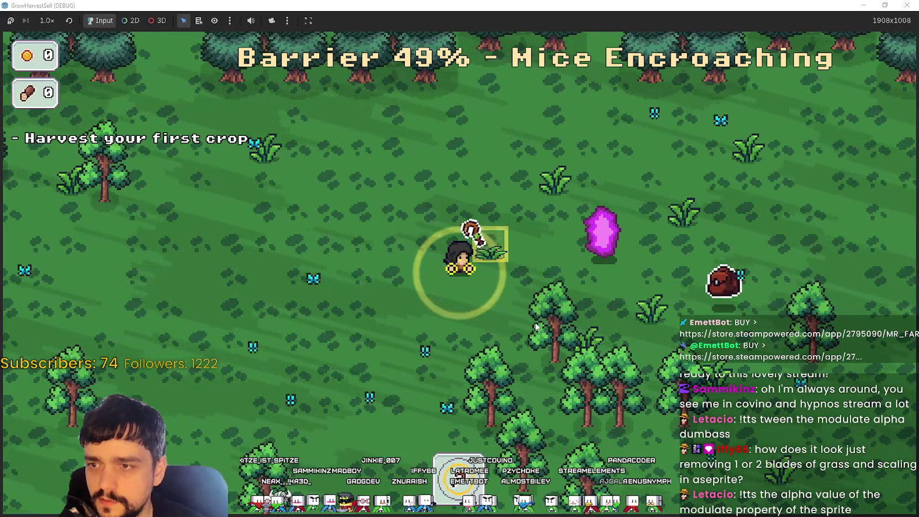
pyautogui.press('e')
# Harvest the second wheat tuft and another nearby crop tuft.
pyautogui.press('w')
pyautogui.press('d')
pyautogui.press('w')
pyautogui.press('d')
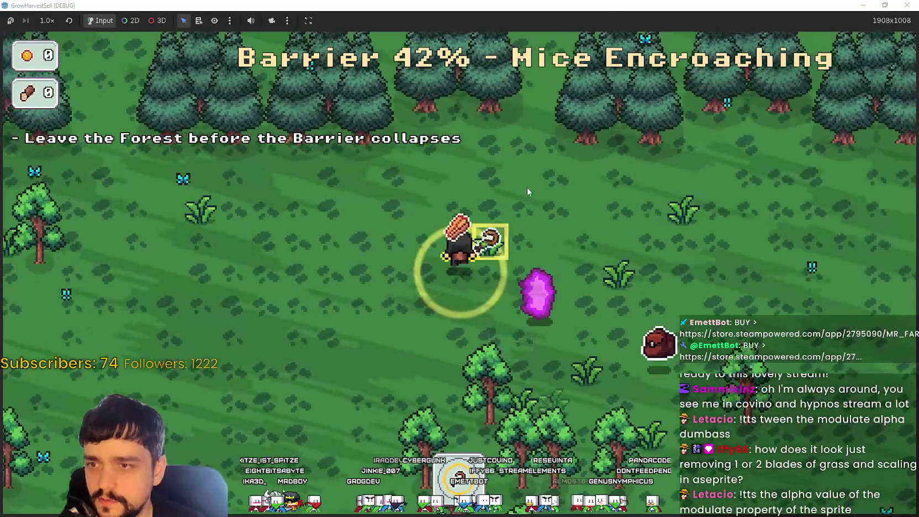
pyautogui.press('e')
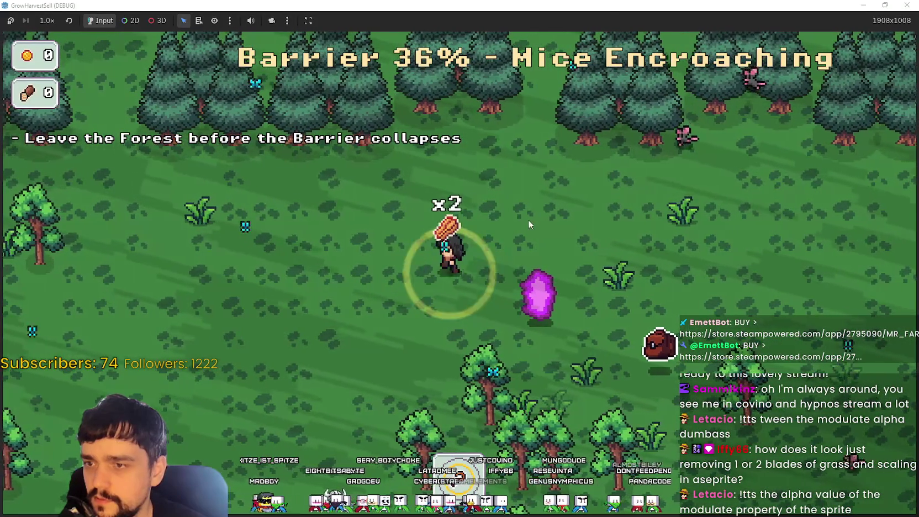
pyautogui.press('a')
pyautogui.press('w')
pyautogui.press('a')
pyautogui.press('w')
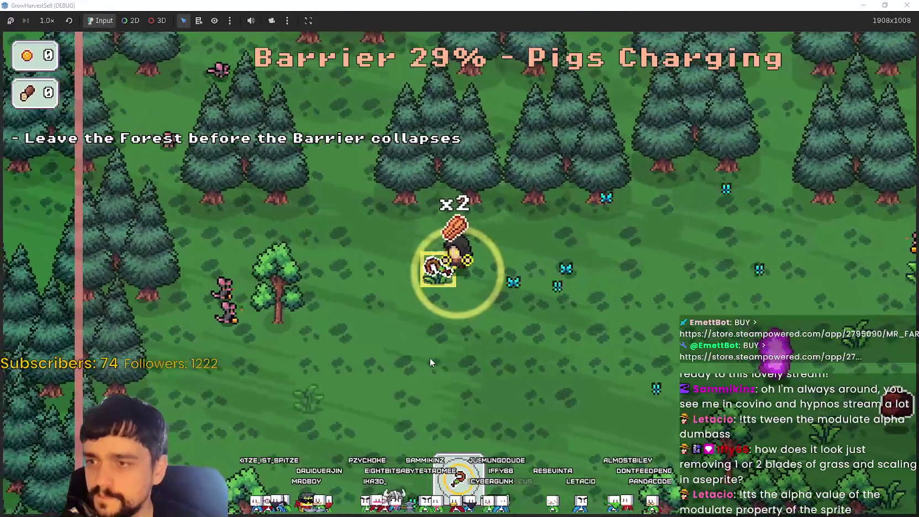
pyautogui.press('e')
pyautogui.press('a')
pyautogui.press('s')
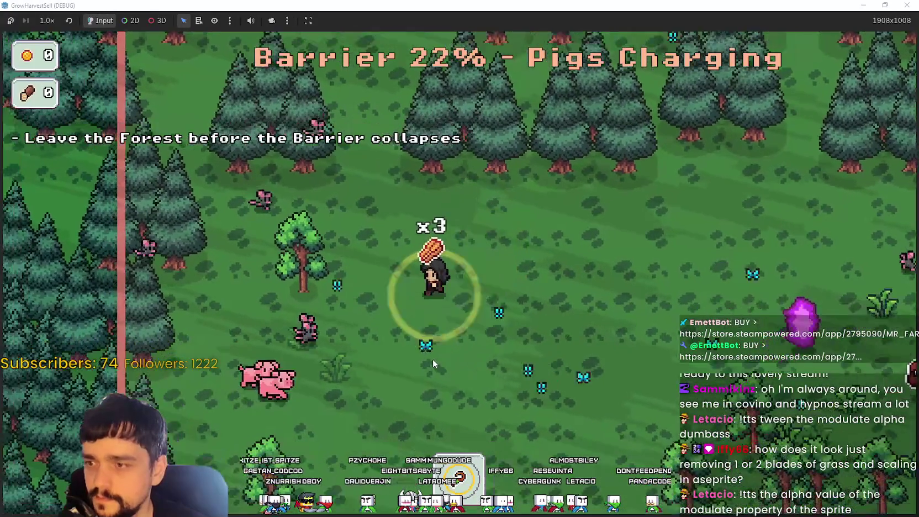
# Walk out past the collapsing barrier to the village, then stop the game with F8.
pyautogui.press('s')
pyautogui.press('a')
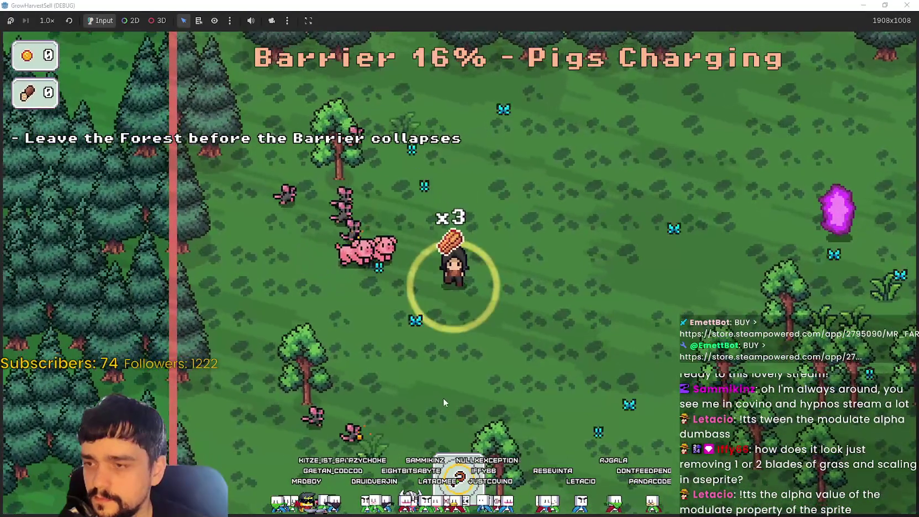
pyautogui.press('d')
pyautogui.press('w')
pyautogui.press('s')
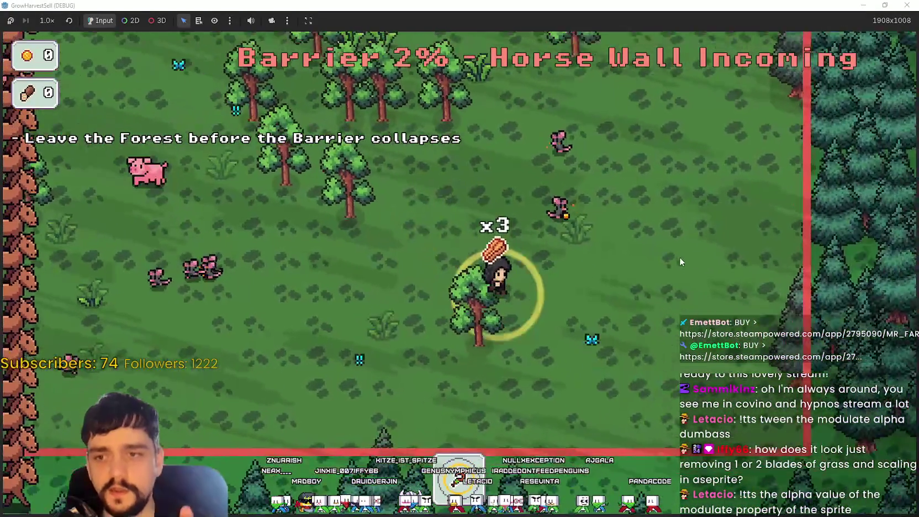
pyautogui.press('w')
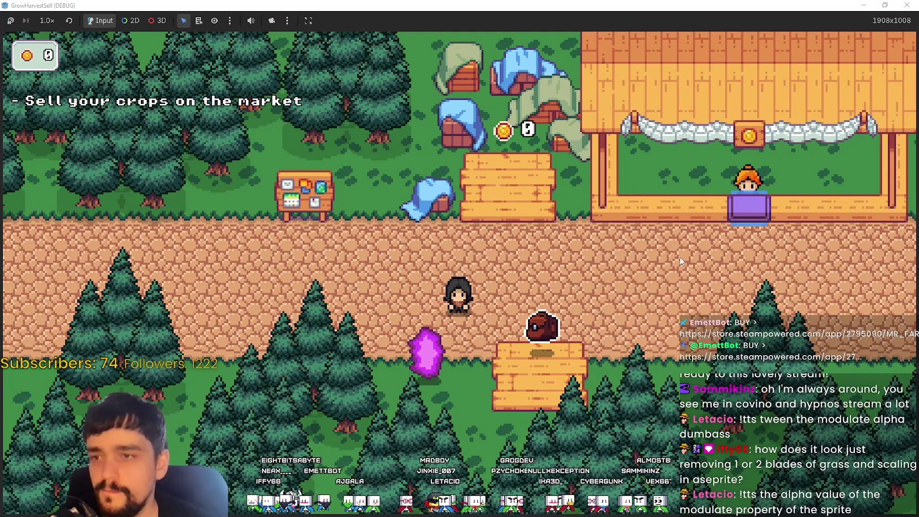
pyautogui.press('a')
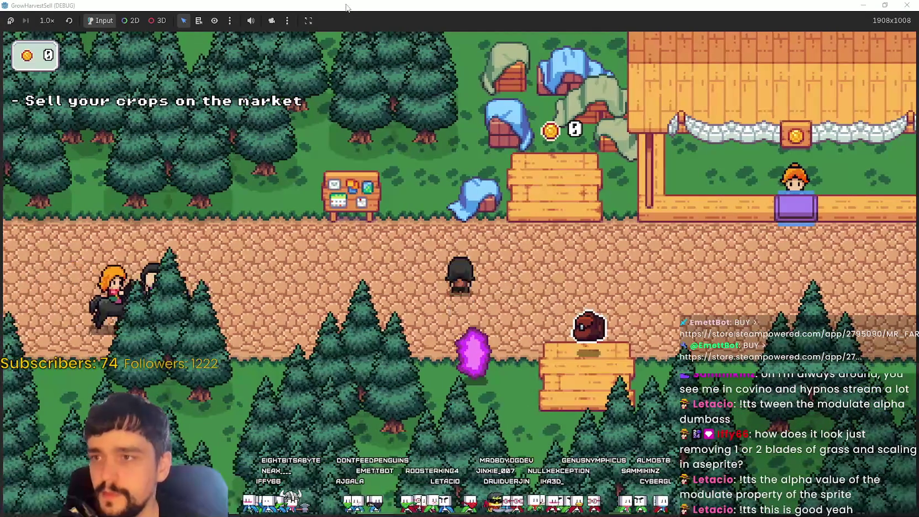
pyautogui.press('F8')
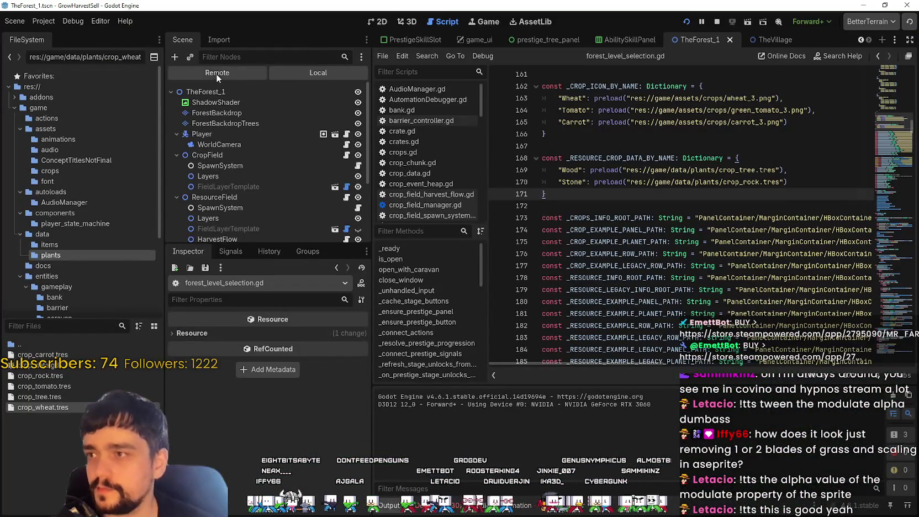
# In the Remote tree's PersistenceData, set player_gold_count 343424 and player_wood_count 432432.
pyautogui.click(216, 74)
pyautogui.click(232, 123)
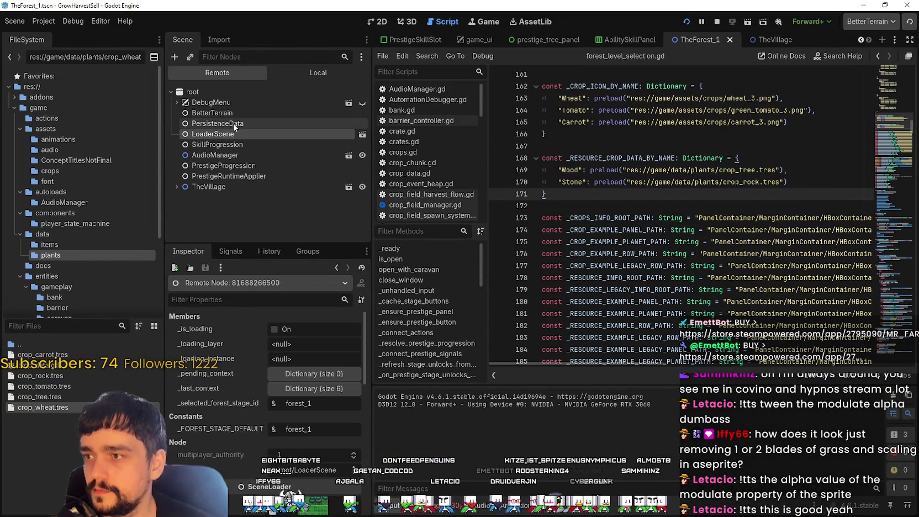
pyautogui.click(290, 380)
pyautogui.write('4')
pyautogui.click(290, 386)
pyautogui.write('432432')
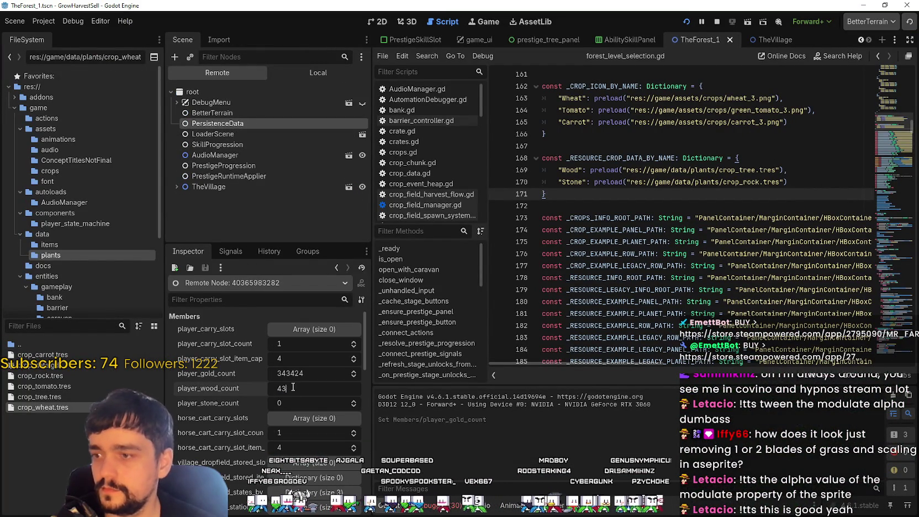
pyautogui.press('Return')
# Switch the Scene dock back to Local and bring the game window up full screen.
pyautogui.click(298, 69)
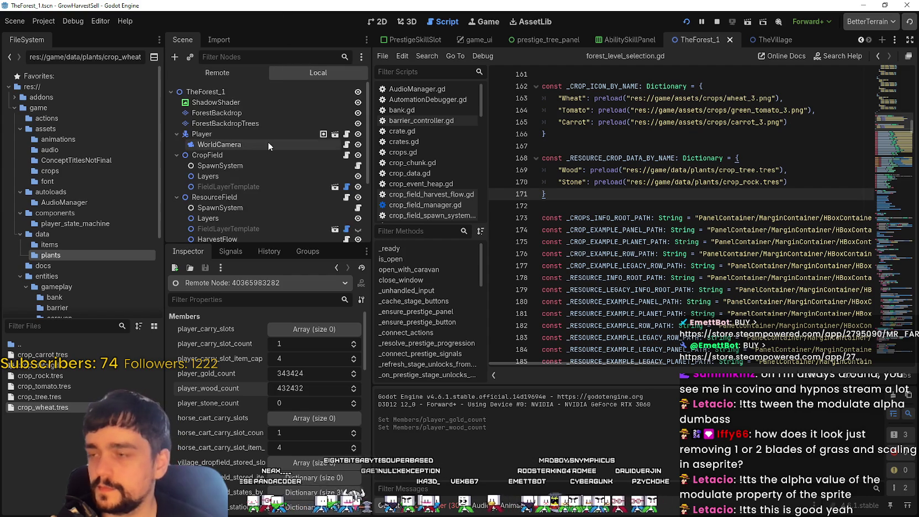
pyautogui.click(268, 142)
pyautogui.click(736, 40)
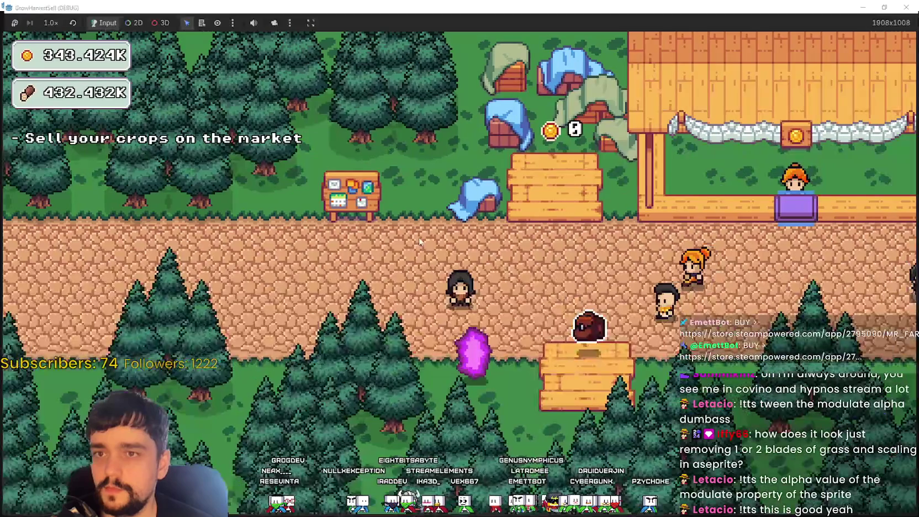
# Walk to the notice board, open the prestige skill tree and unlock the first three nodes.
pyautogui.press('a')
pyautogui.press('w')
pyautogui.press('e')
pyautogui.click(581, 236)
pyautogui.scroll(-2, 530, 310)
pyautogui.click(662, 345)
pyautogui.scroll(-1, 648, 394)
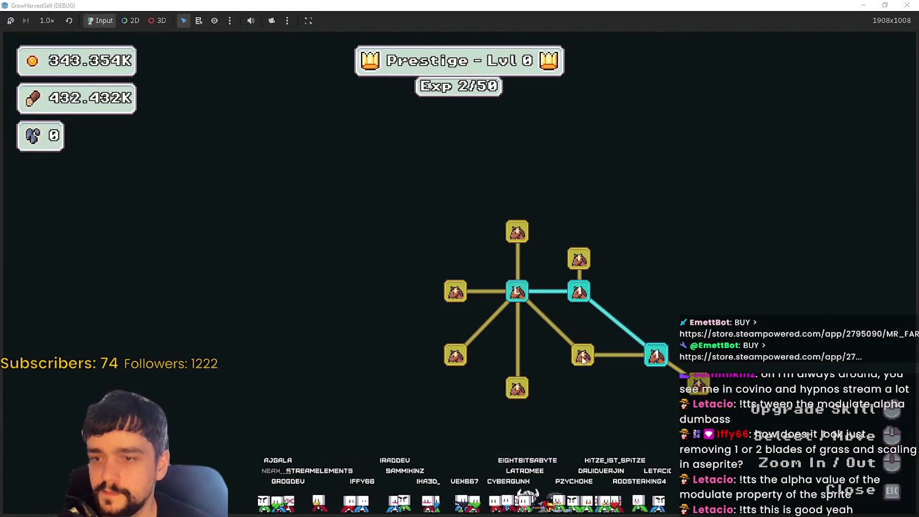
pyautogui.click(581, 354)
# Unlock more prestige nodes, including the Resource Domain Capacity upgrade.
pyautogui.click(583, 400)
pyautogui.click(633, 398)
pyautogui.click(667, 430)
pyautogui.scroll(1, 671, 432)
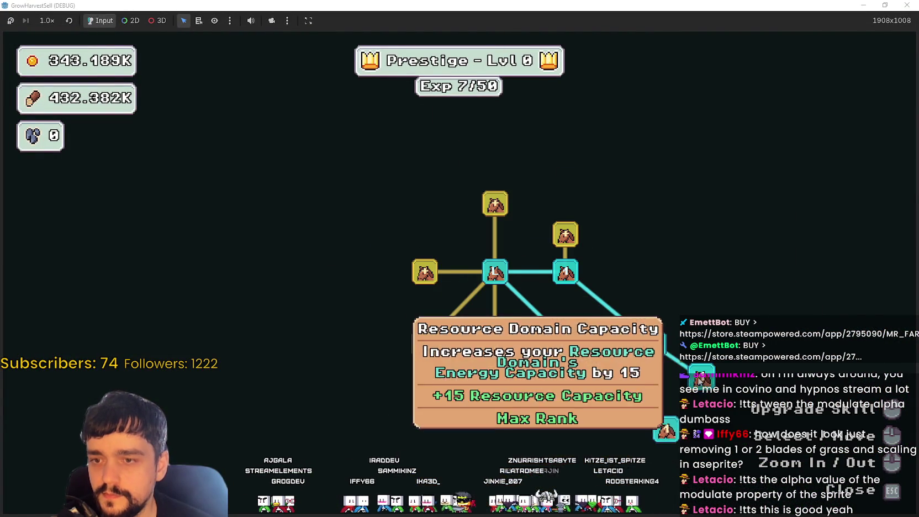
pyautogui.click(700, 378)
pyautogui.scroll(1, 528, 411)
# Leave the skill tree, go to the purple portal and start The Forest stage.
pyautogui.press('Escape')
pyautogui.press('s')
pyautogui.press('e')
pyautogui.click(285, 433)
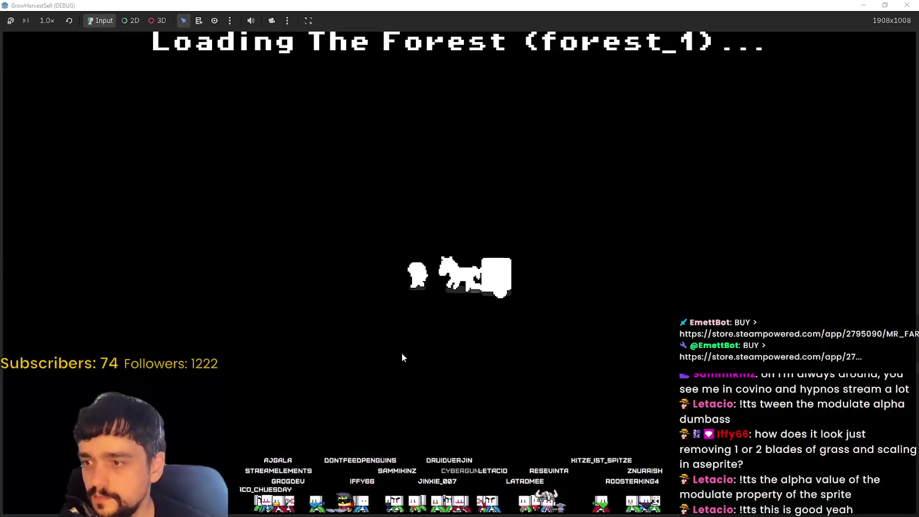
# Walk down-right through the forest and harvest the first crop tufts.
pyautogui.press('s')
pyautogui.press('d')
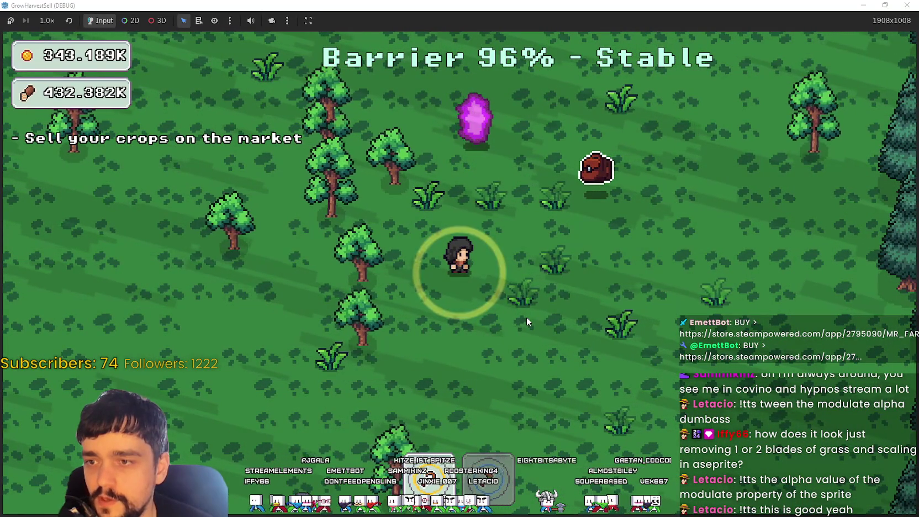
pyautogui.press('s')
pyautogui.press('d')
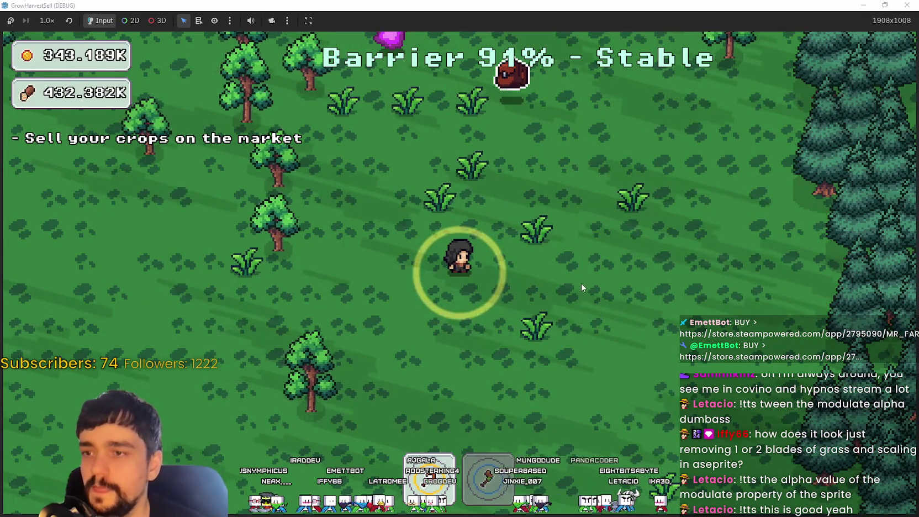
pyautogui.press('w')
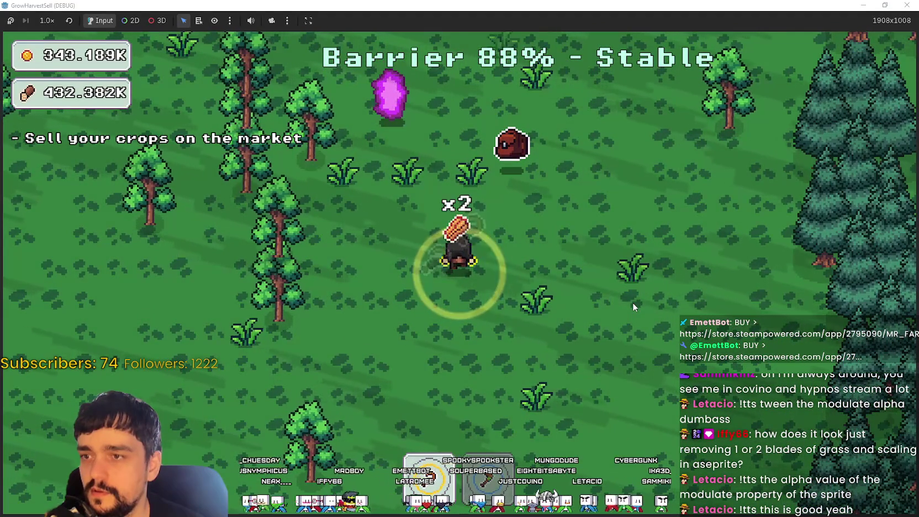
pyautogui.press('s')
pyautogui.press('d')
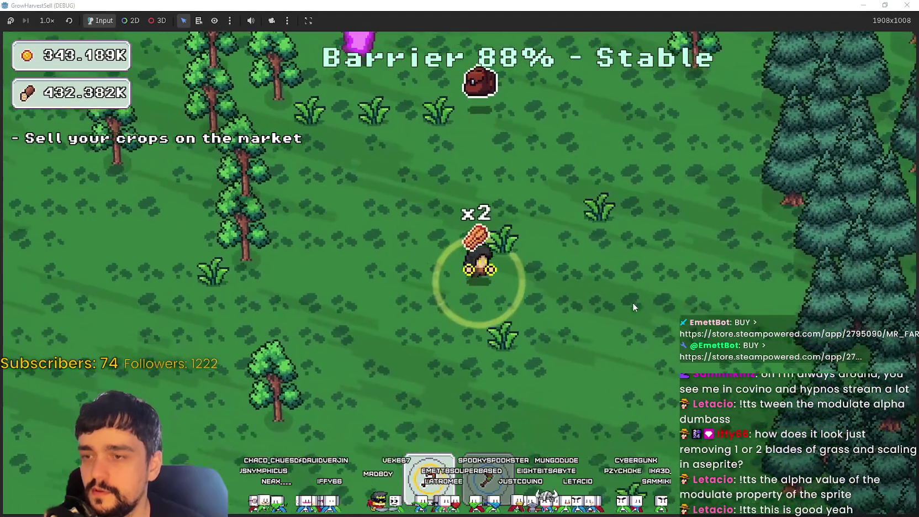
pyautogui.press('w')
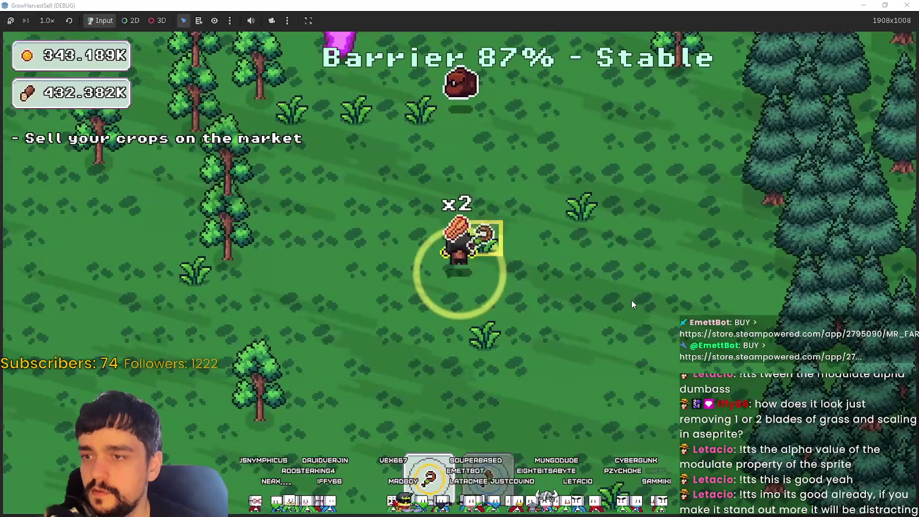
# Roam the field collecting harvested crops and harvesting more tufts.
pyautogui.press('w')
pyautogui.press('a')
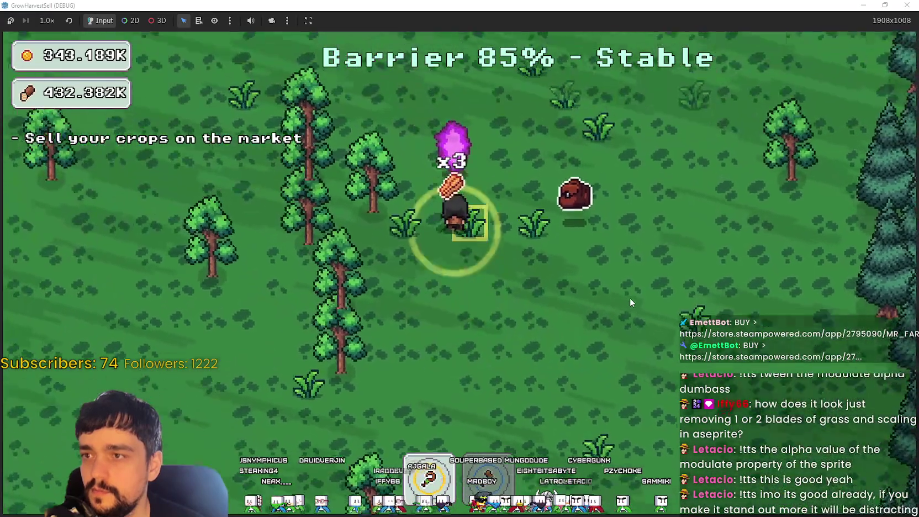
pyautogui.press('w')
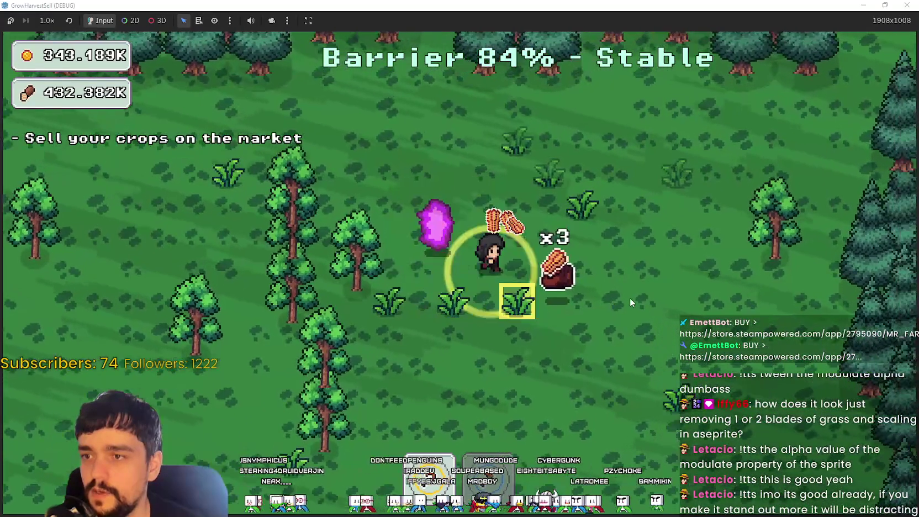
pyautogui.press('d')
pyautogui.press('s')
pyautogui.press('a')
pyautogui.press('s')
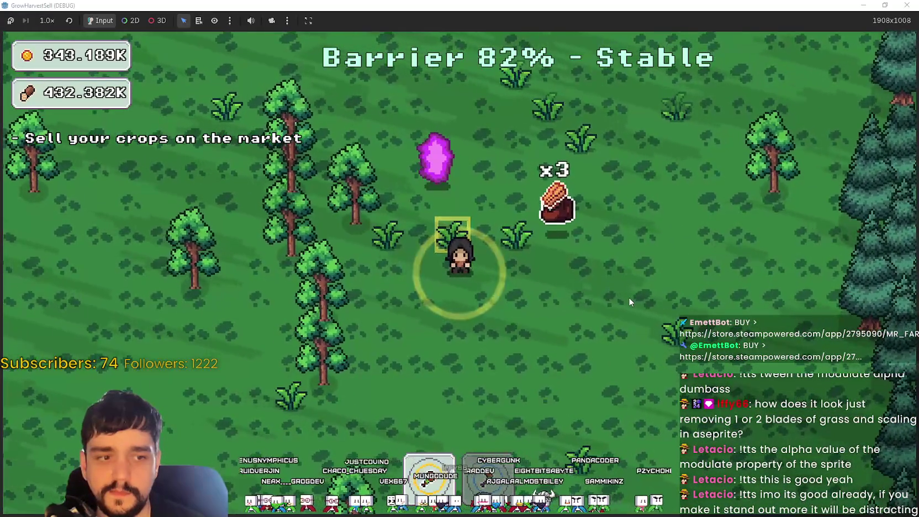
pyautogui.press('s')
pyautogui.press('a')
pyautogui.press('a')
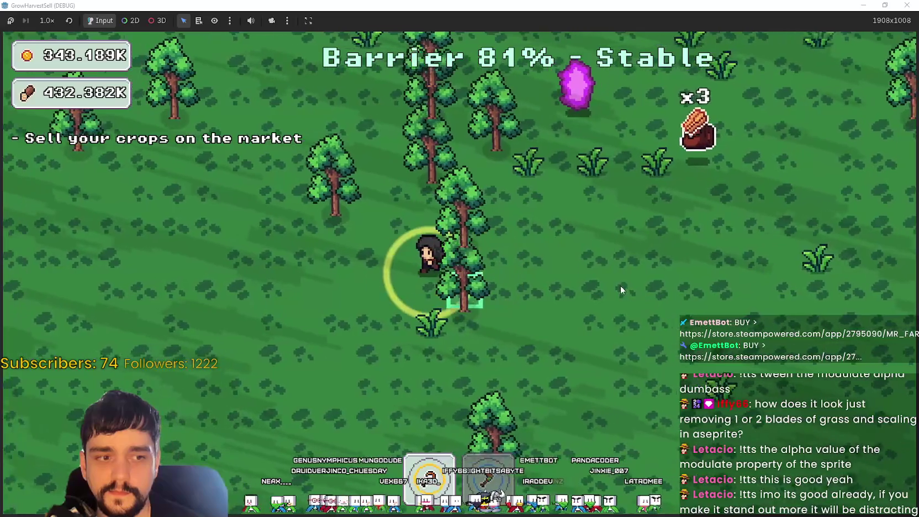
pyautogui.press('w')
pyautogui.press('d')
pyautogui.press('w')
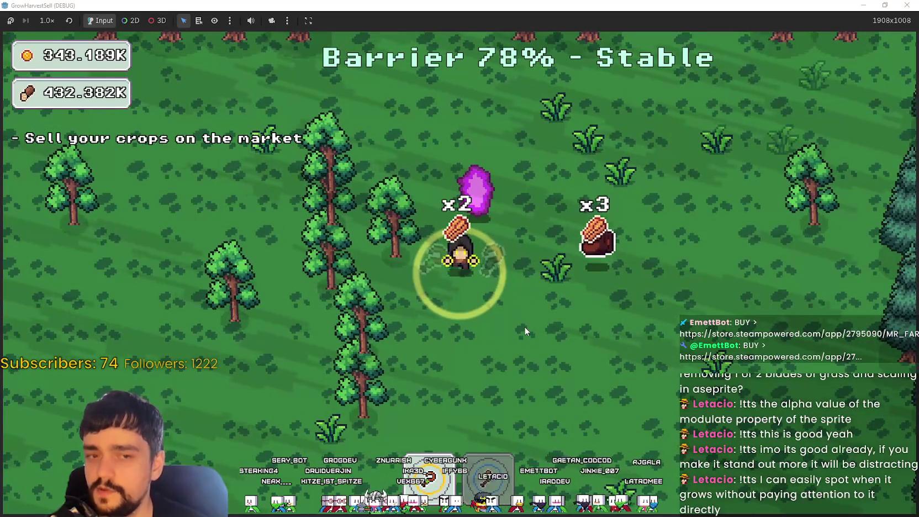
pyautogui.press('s')
pyautogui.press('d')
pyautogui.press('w')
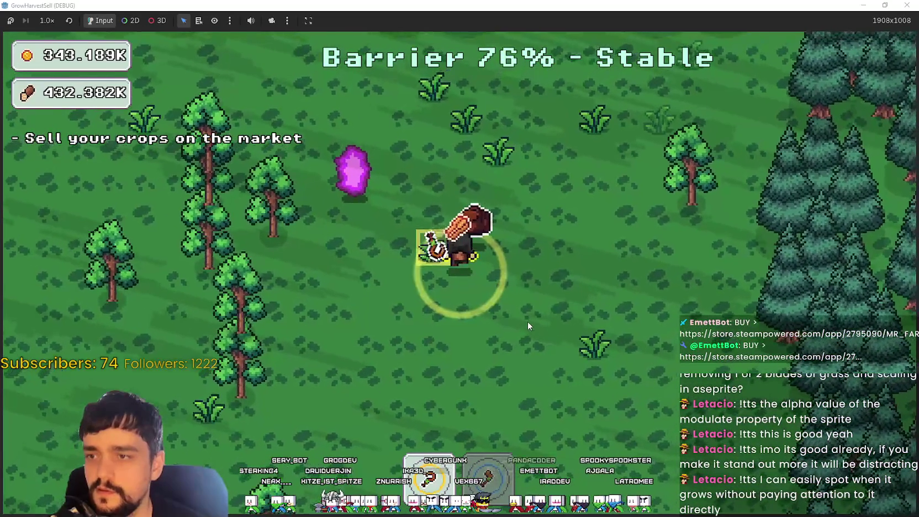
pyautogui.press('s')
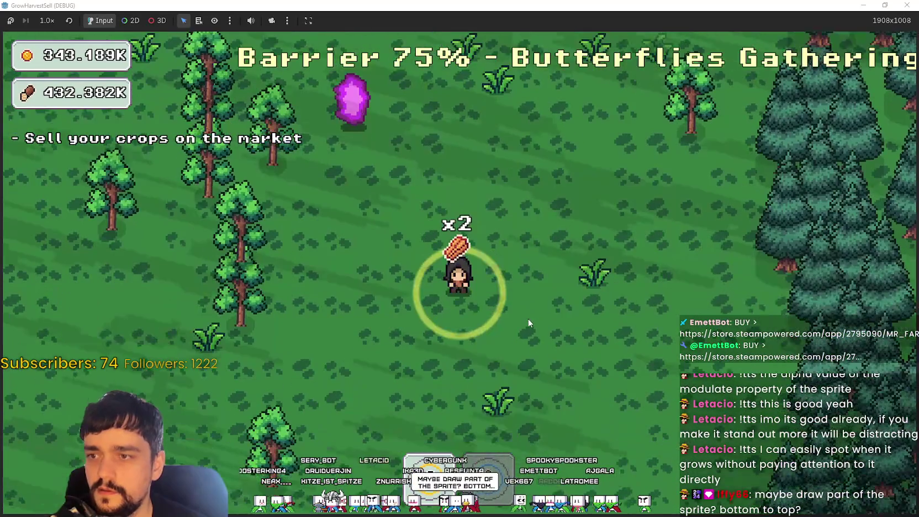
pyautogui.press('w')
pyautogui.press('a')
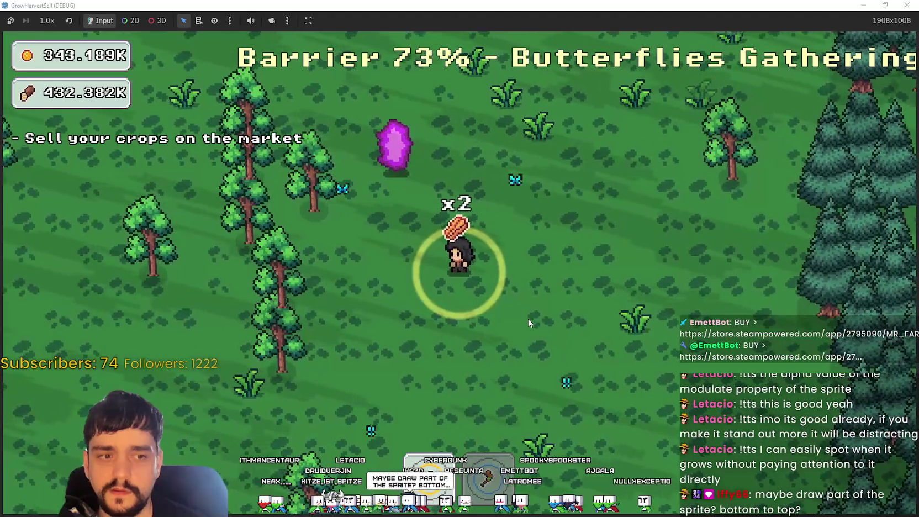
# Walk around the lower forest a bit more, then switch to main_atlas.png in Aseprite.
pyautogui.press('s')
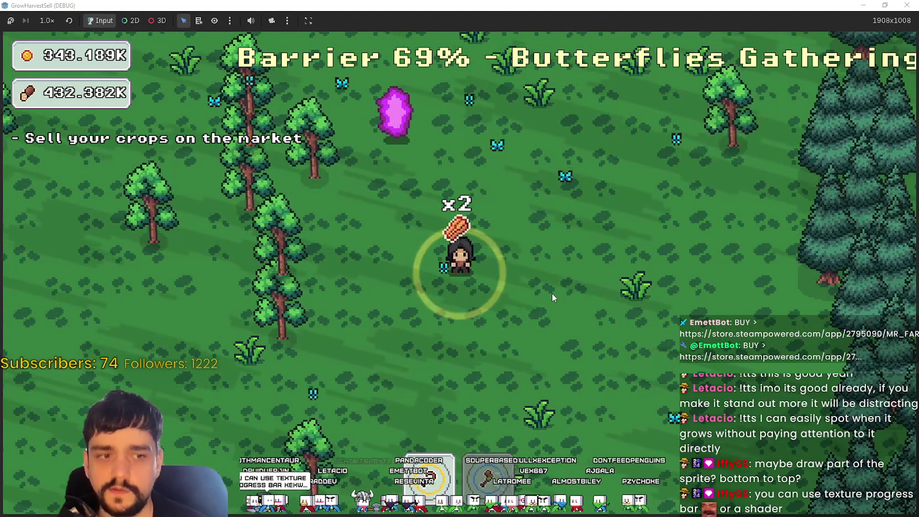
pyautogui.press('d')
pyautogui.press('d')
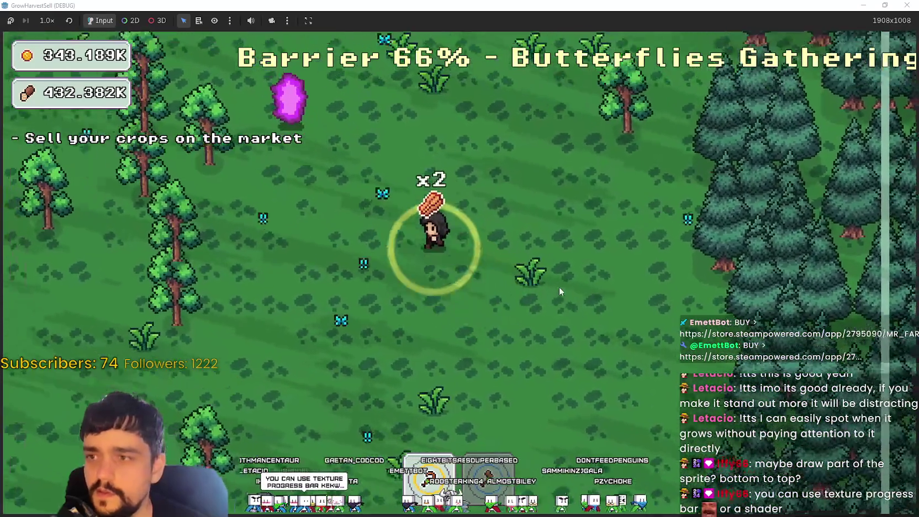
pyautogui.press('w')
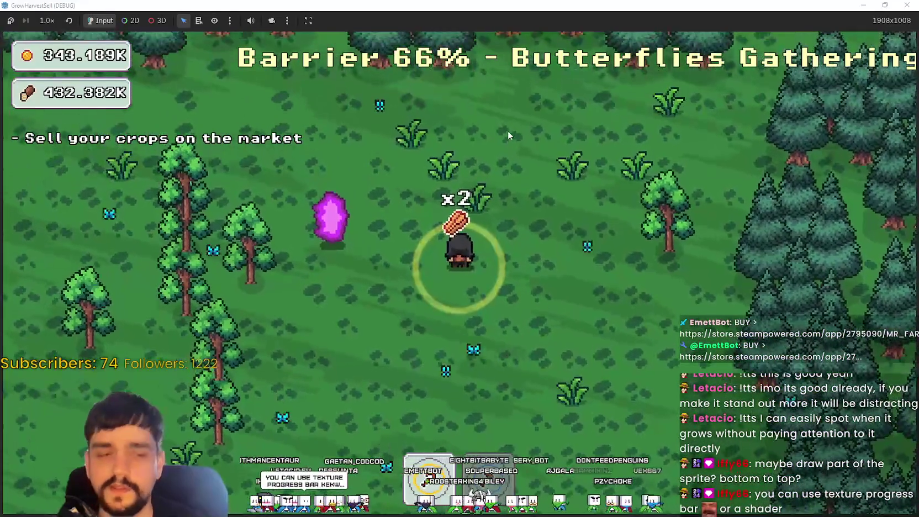
pyautogui.press('w')
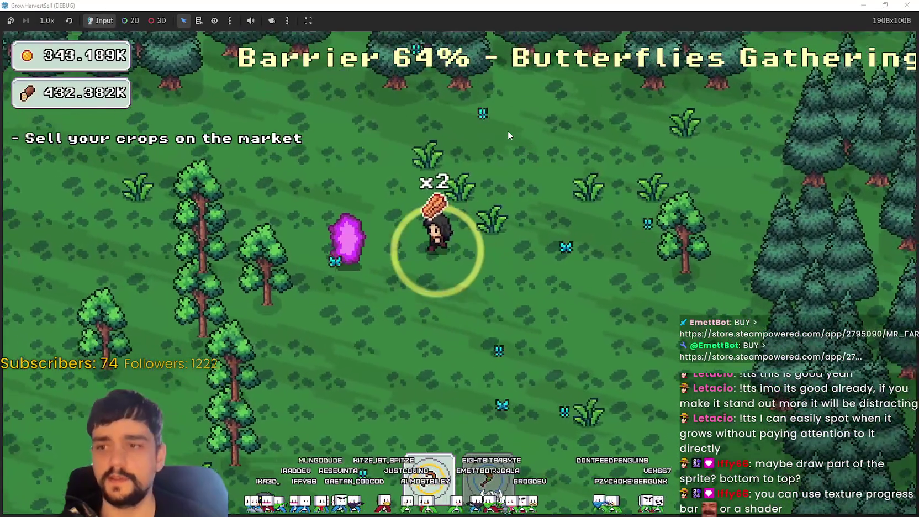
pyautogui.press('s')
pyautogui.press('a')
pyautogui.press('s')
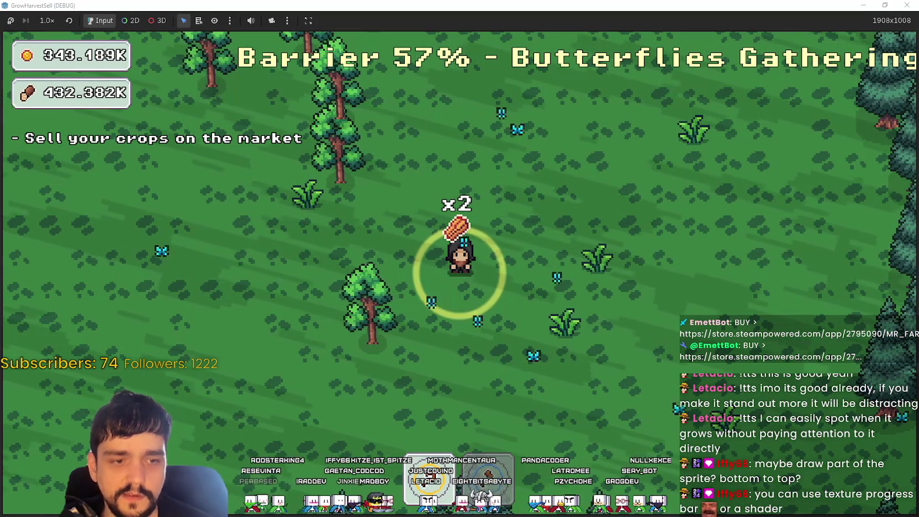
pyautogui.hotkey('alt', 'Tab')
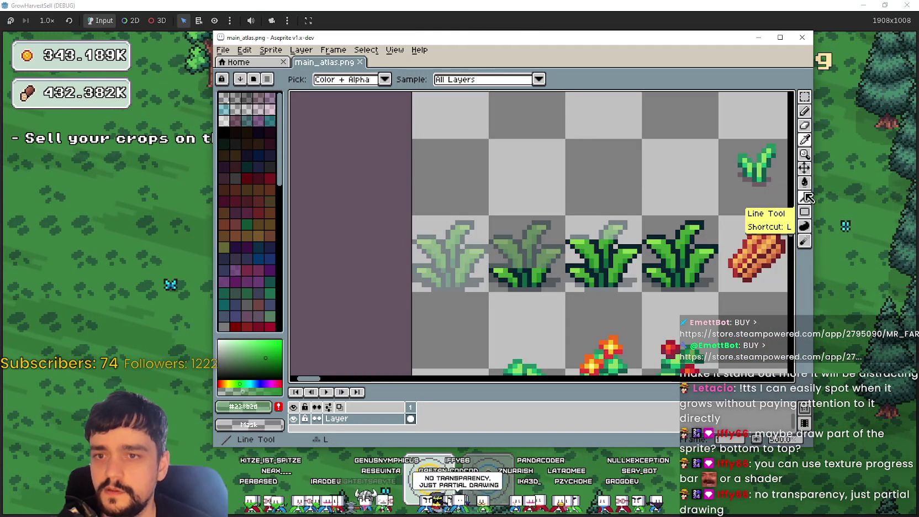
# Pan to the wheat tiles and marquee-select the first wheat growth tile.
pyautogui.moveTo(625, 303); pyautogui.dragTo(597, 291)
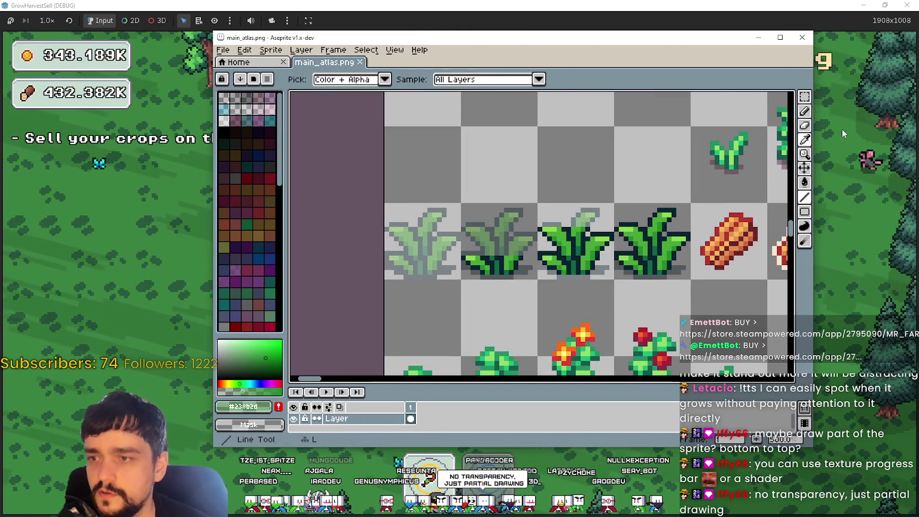
pyautogui.press('w')
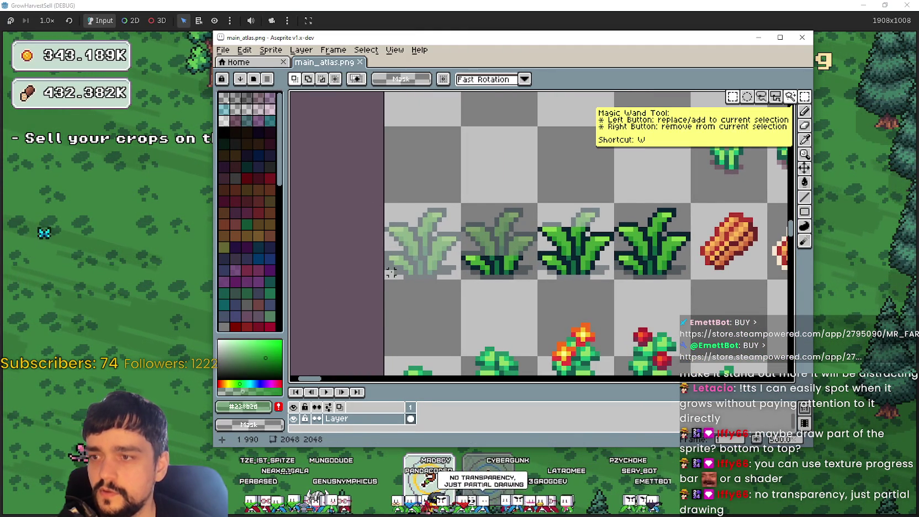
pyautogui.moveTo(391, 272); pyautogui.dragTo(457, 206)
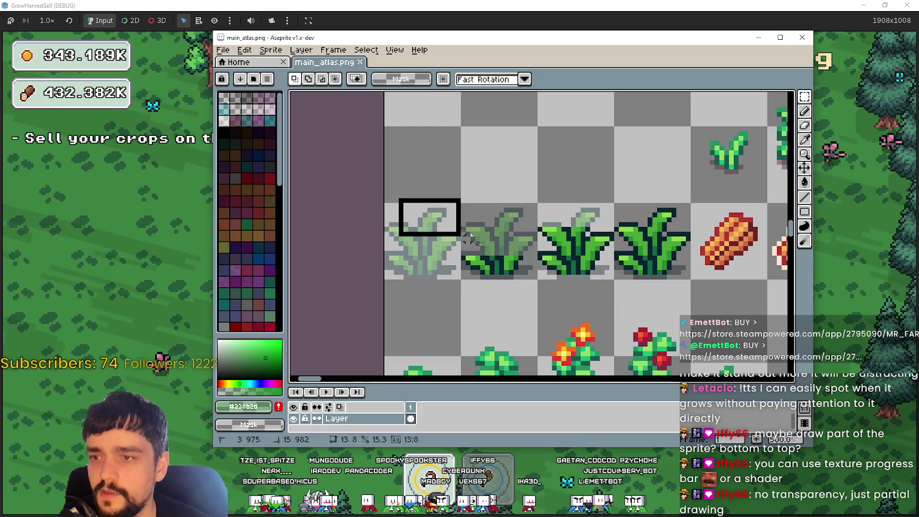
# Select the upper part and the next wheat growth stage, then bring the game forward.
pyautogui.moveTo(524, 251); pyautogui.dragTo(525, 253)
pyautogui.scroll(1, 531, 257)
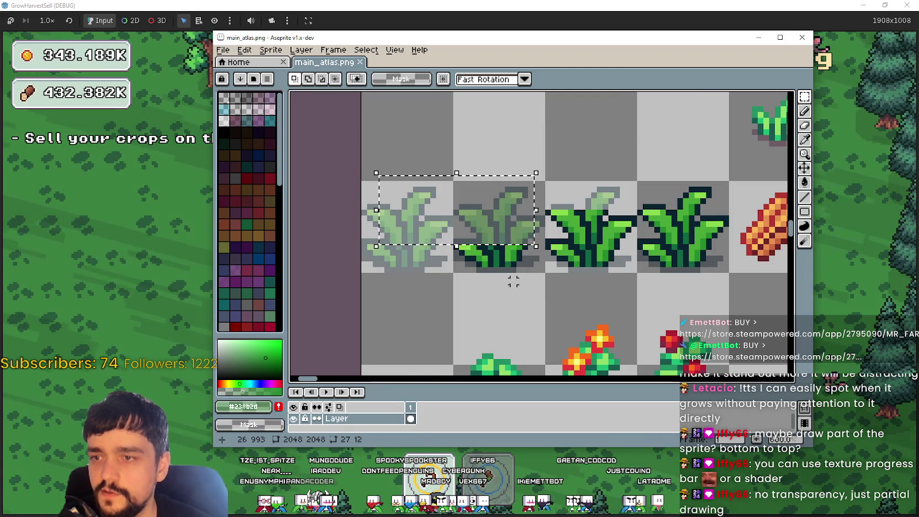
pyautogui.hscroll(2, 542, 282)
pyautogui.moveTo(545, 275); pyautogui.dragTo(565, 268)
pyautogui.hscroll(3, 557, 265)
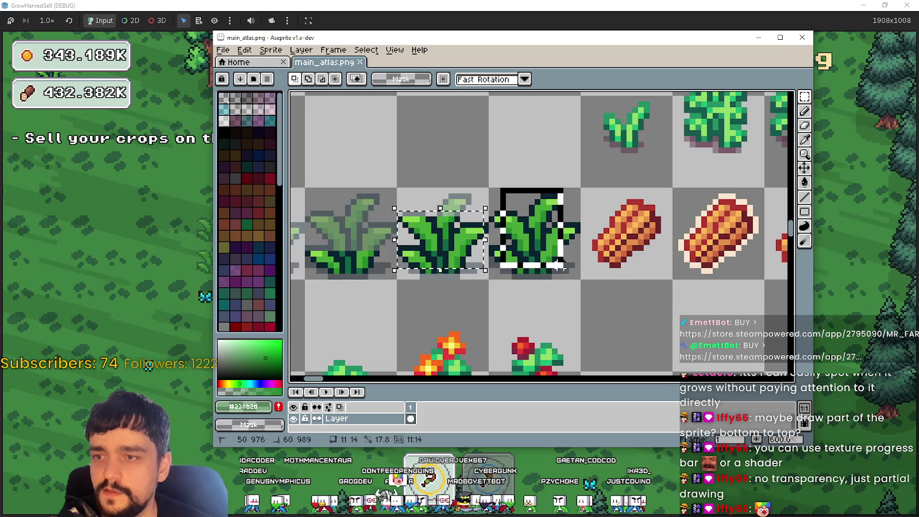
pyautogui.click(138, 241)
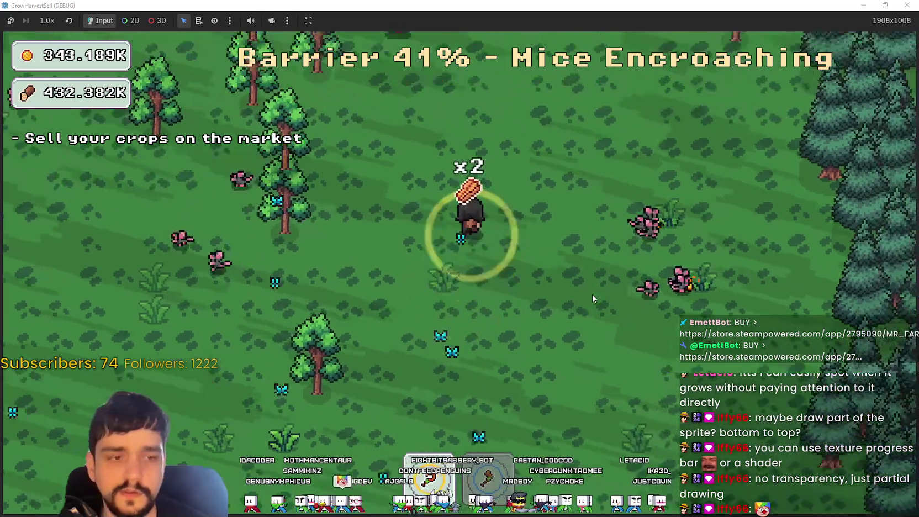
# Walk the character up, down and across the meadow checking the crops.
pyautogui.press('w')
pyautogui.press('a')
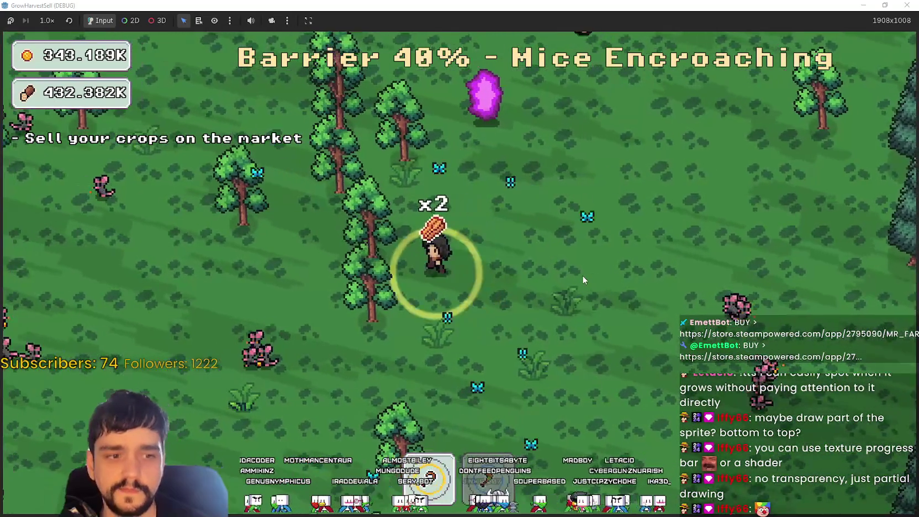
pyautogui.press('w')
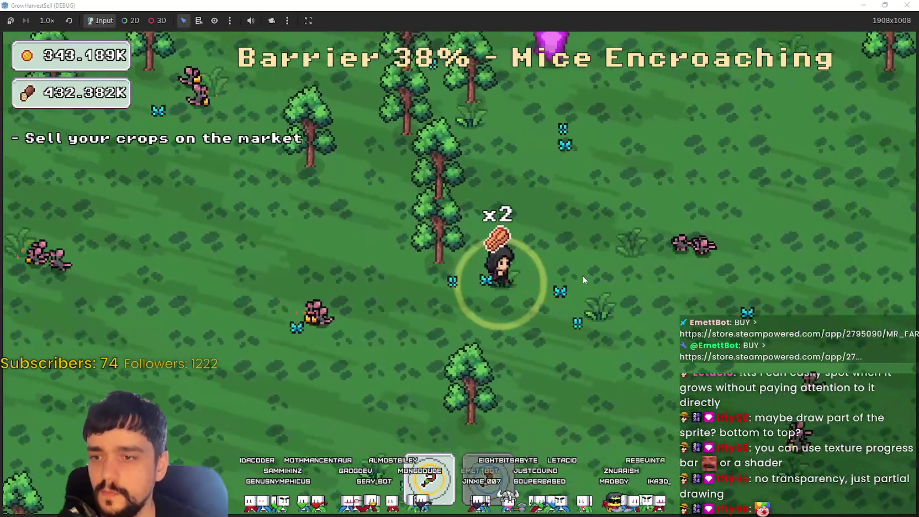
pyautogui.press('d')
pyautogui.press('s')
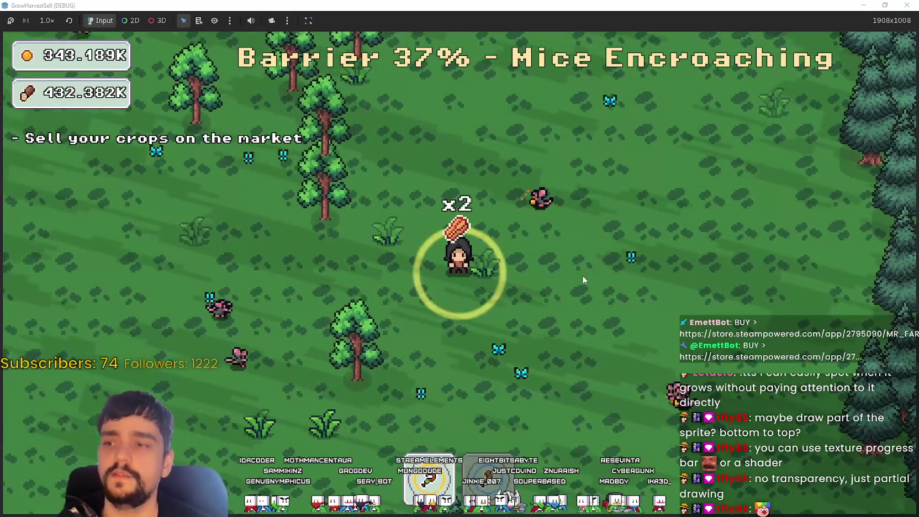
pyautogui.press('w')
pyautogui.press('d')
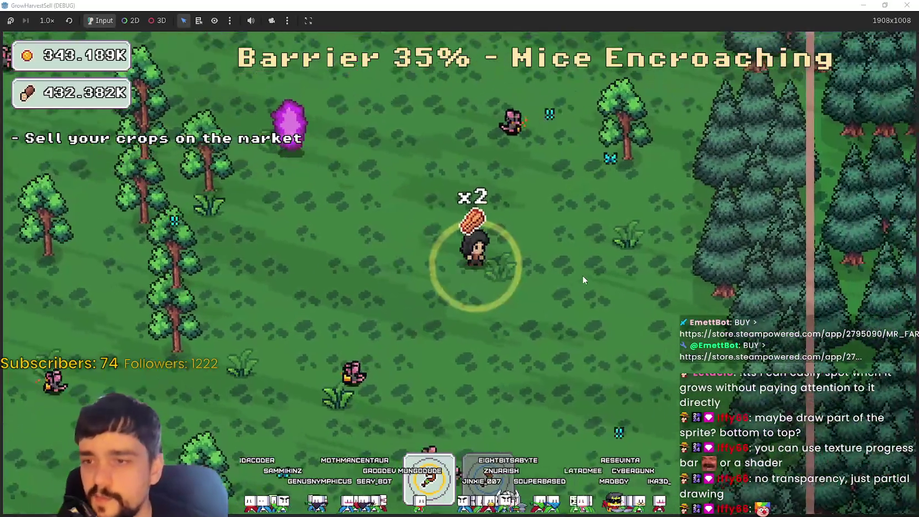
pyautogui.press('s')
pyautogui.press('a')
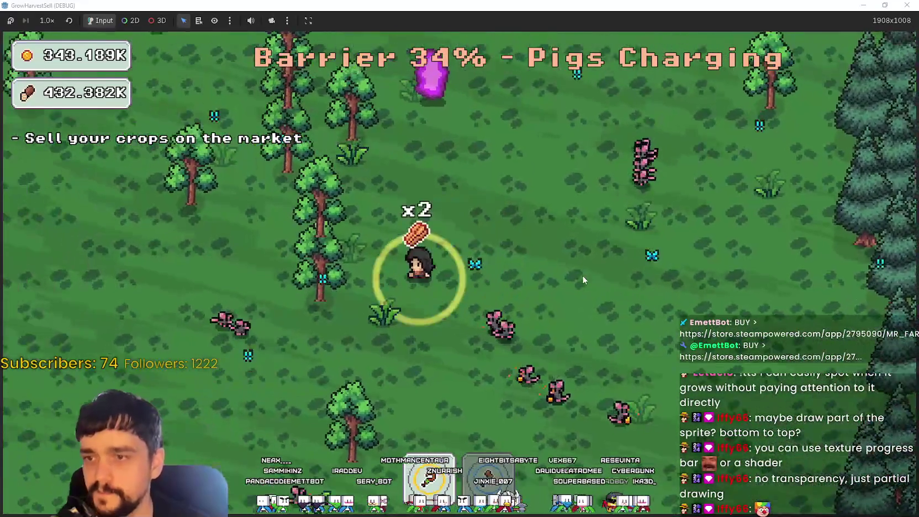
pyautogui.press('a')
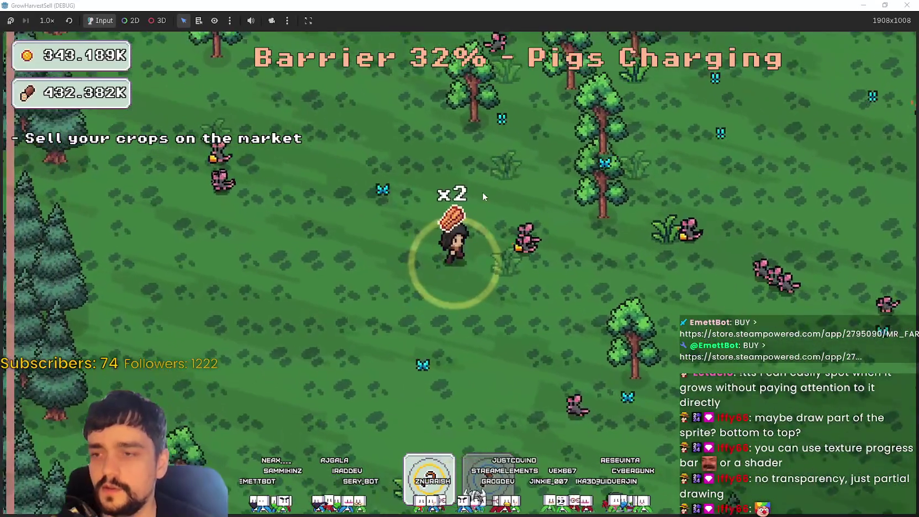
pyautogui.press('d')
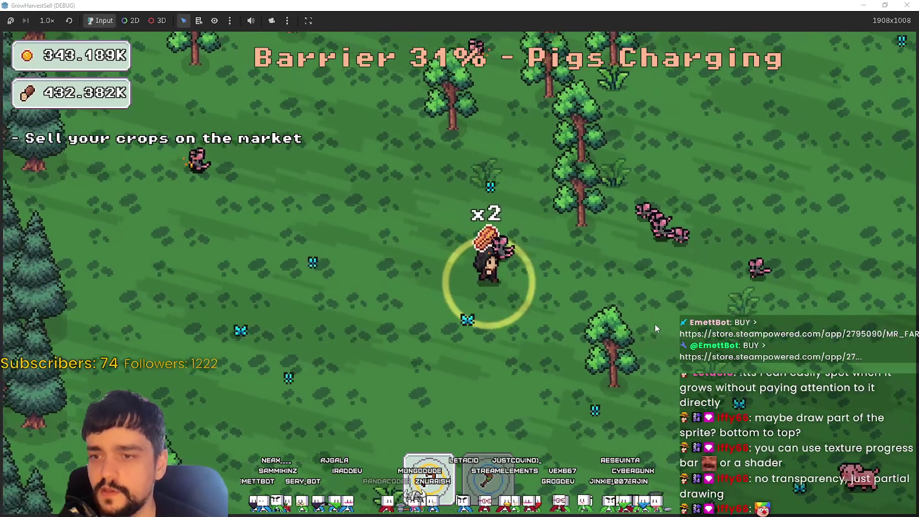
pyautogui.press('s')
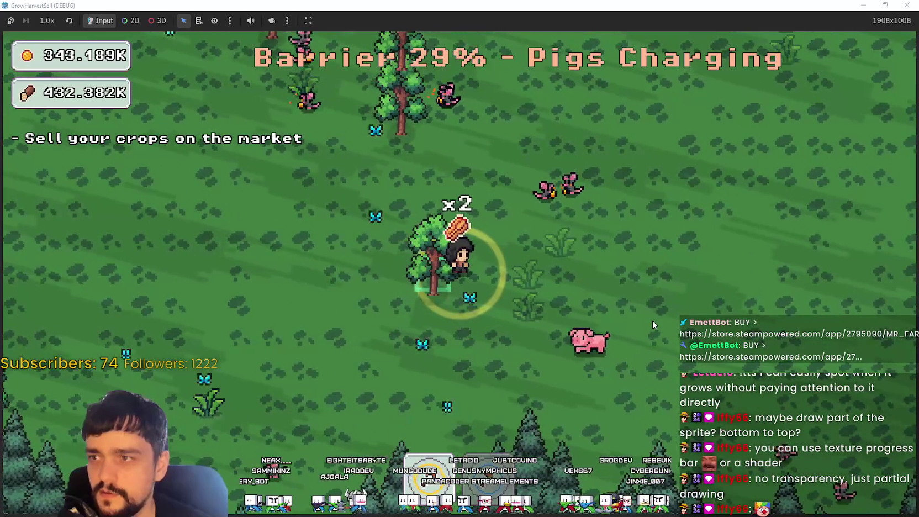
pyautogui.press('a')
pyautogui.press('s')
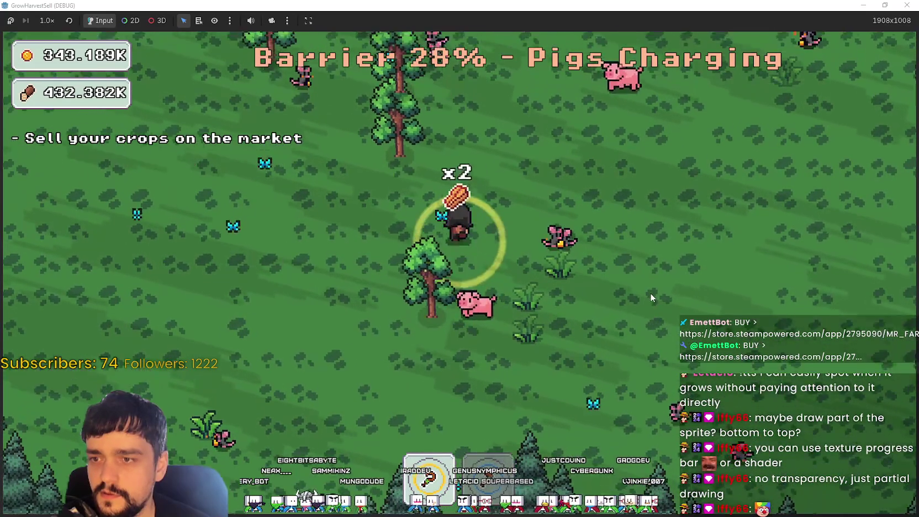
# Keep circling the meadow as the barrier drains to 17%, then un-maximize the game window.
pyautogui.press('a')
pyautogui.press('w')
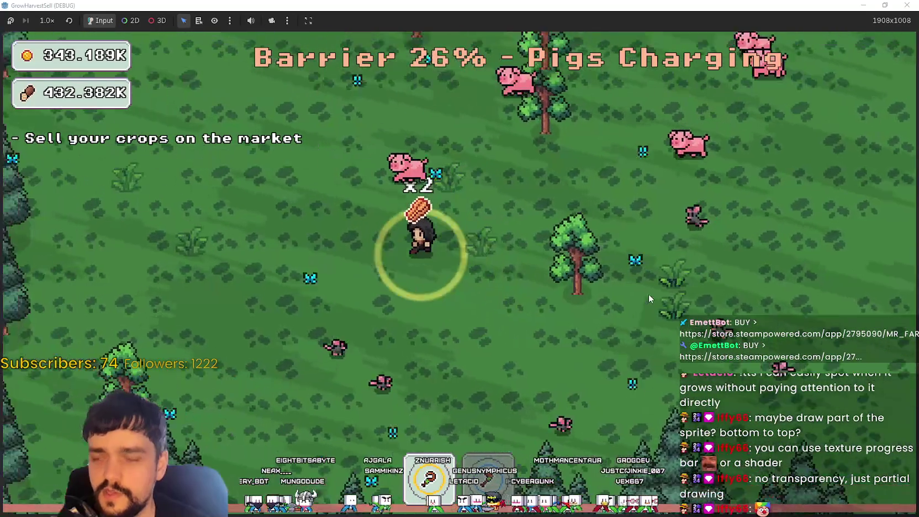
pyautogui.press('d')
pyautogui.press('w')
pyautogui.press('d')
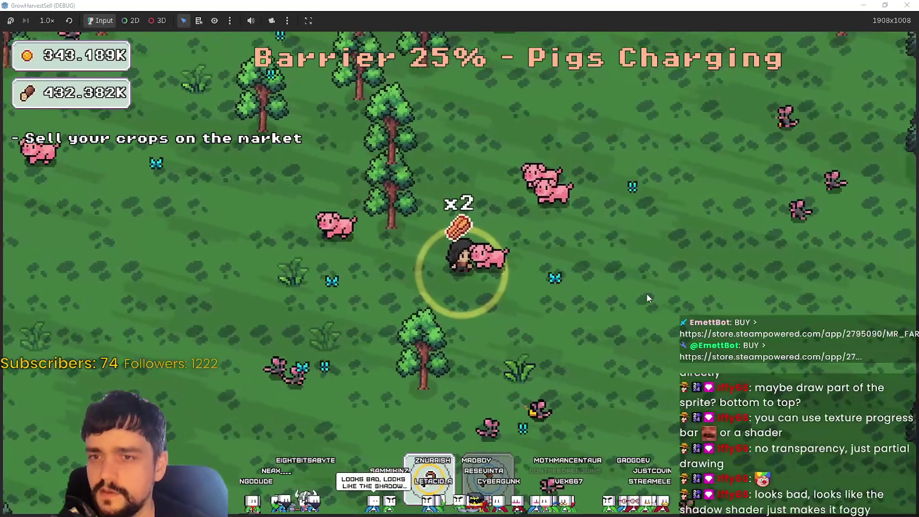
pyautogui.press('w')
pyautogui.press('d')
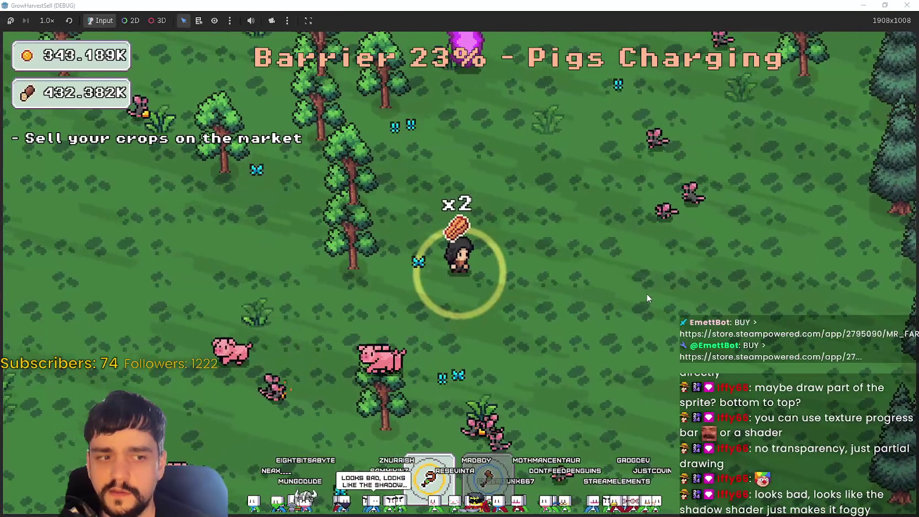
pyautogui.press('w')
pyautogui.press('a')
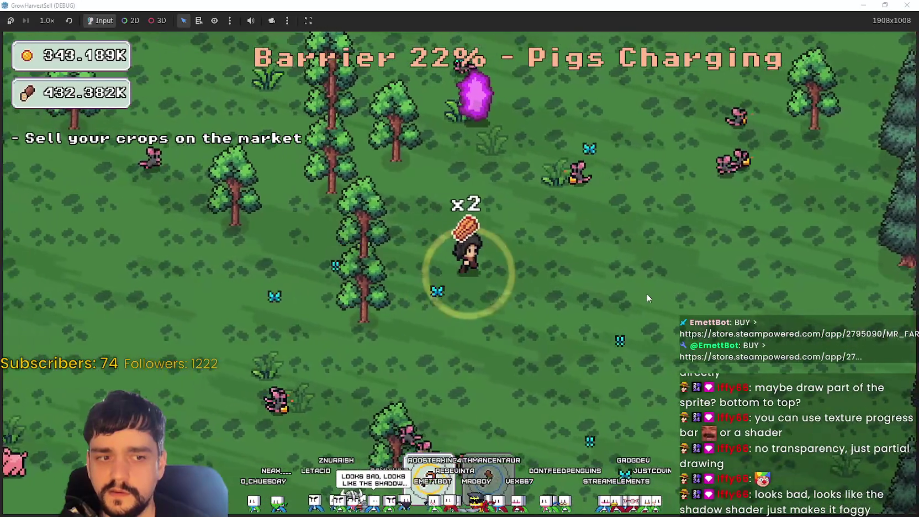
pyautogui.press('a')
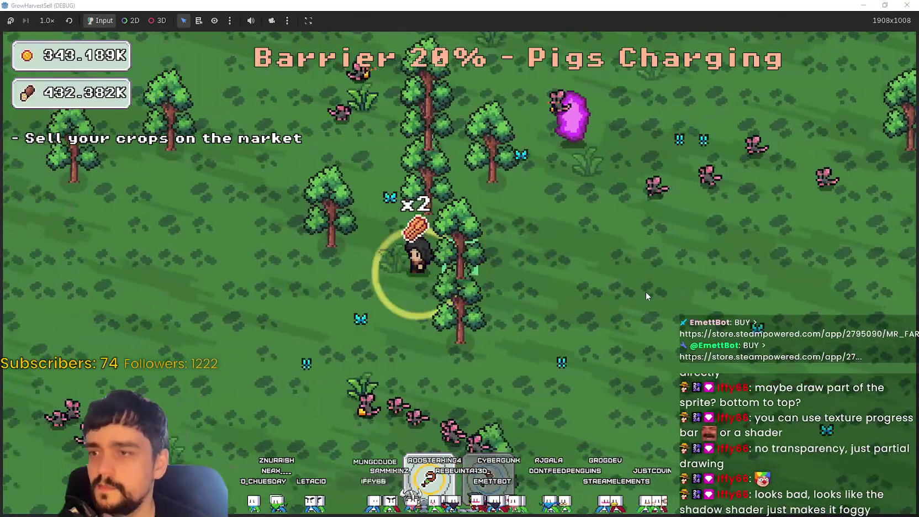
pyautogui.press('s')
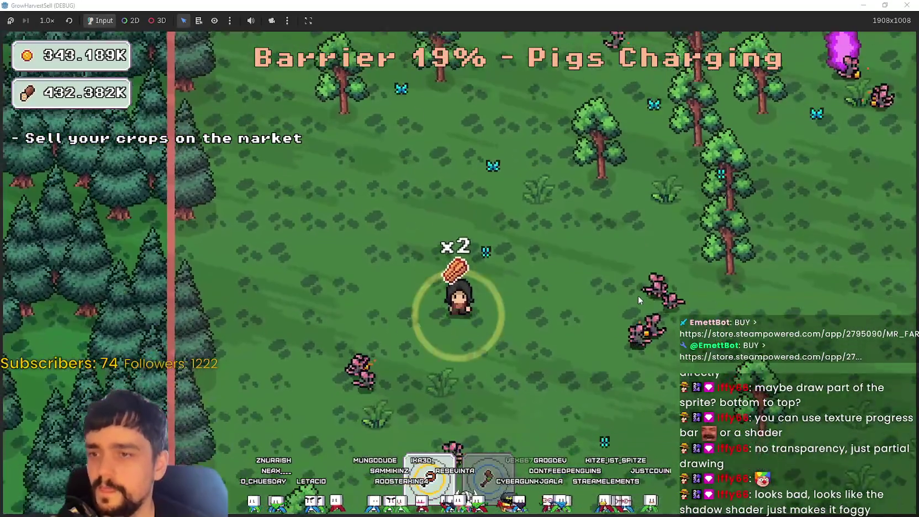
pyautogui.press('d')
pyautogui.doubleClick(525, 4)
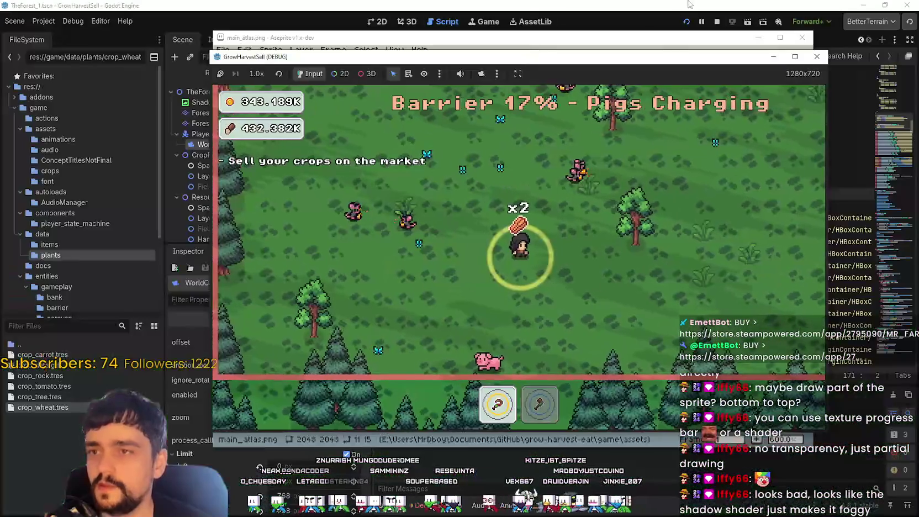
# Close the running game and zoom around the wheat tiles in main_atlas.png.
pyautogui.click(816, 56)
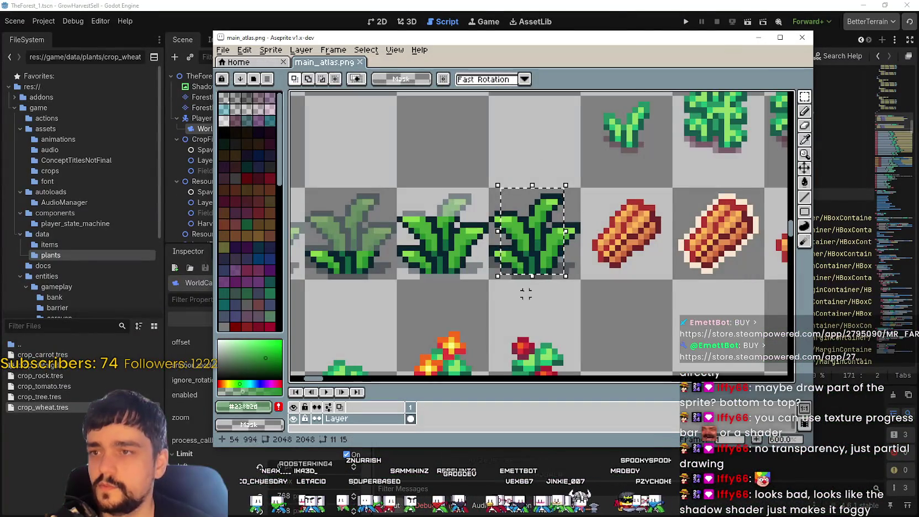
pyautogui.scroll(-4, 532, 295)
pyautogui.scroll(2, 422, 319)
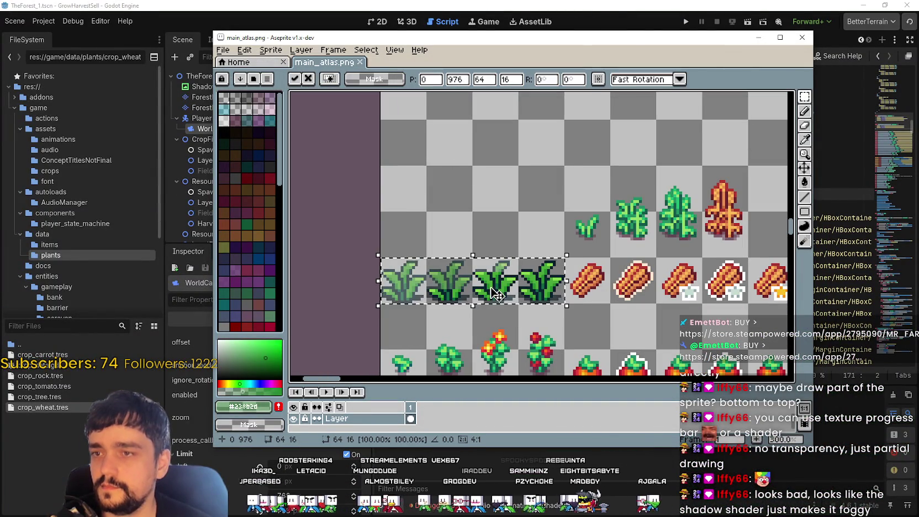
pyautogui.scroll(3, 398, 303)
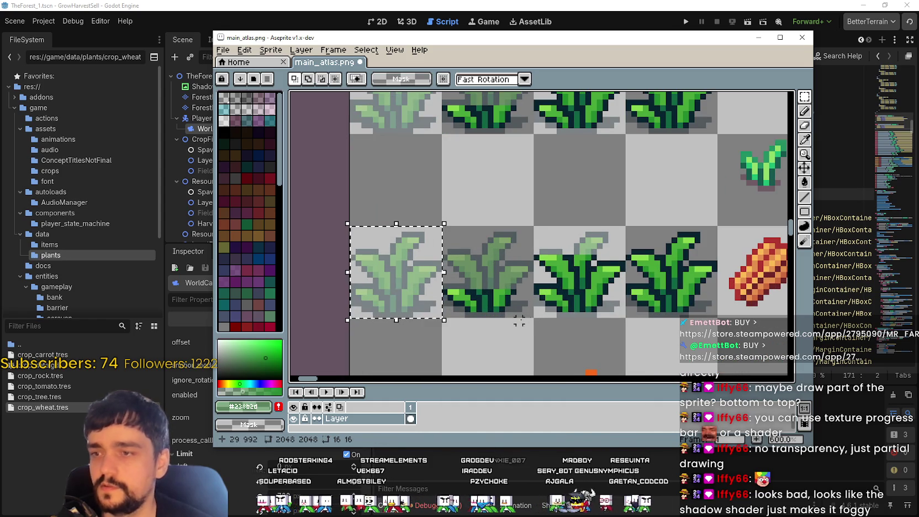
pyautogui.scroll(-1, 520, 320)
pyautogui.scroll(-1, 526, 322)
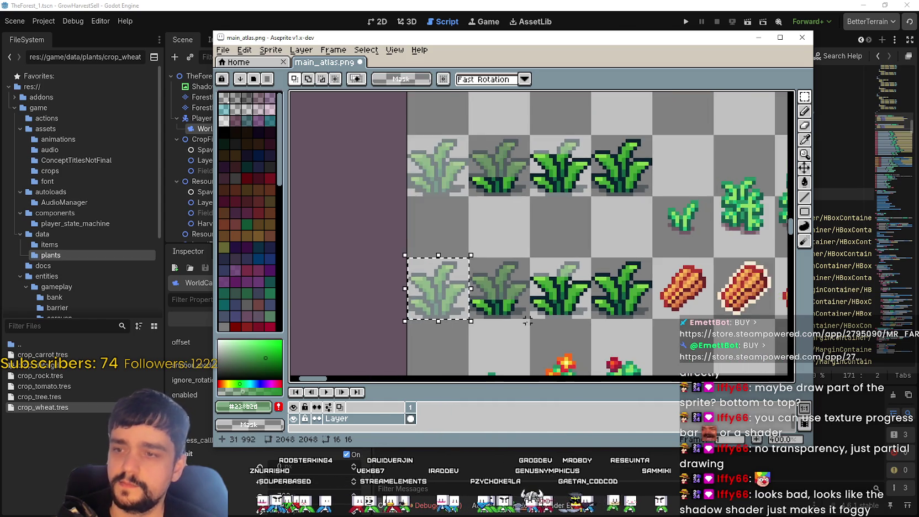
pyautogui.scroll(2, 526, 322)
pyautogui.scroll(3, 377, 283)
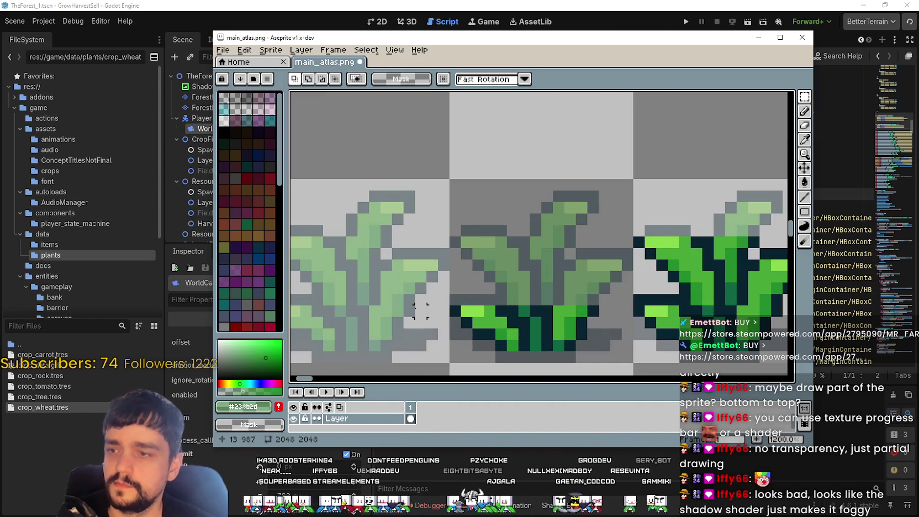
pyautogui.scroll(-2, 420, 311)
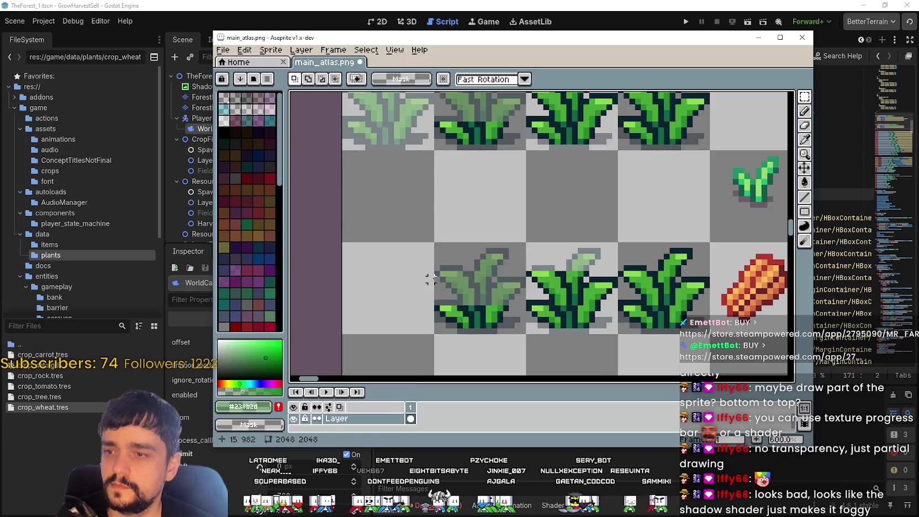
pyautogui.scroll(2, 430, 280)
# Marquee-select the faded upper leaves of the wheat sprite, then deselect.
pyautogui.moveTo(572, 296)
pyautogui.mouseDown()
pyautogui.moveTo(616, 276)
pyautogui.moveTo(614, 319)
pyautogui.mouseUp()
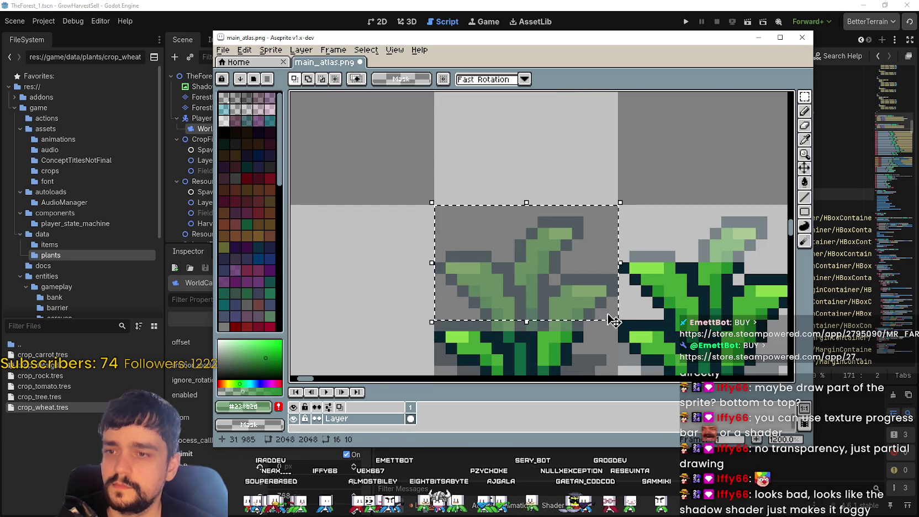
pyautogui.moveTo(583, 196); pyautogui.dragTo(621, 219)
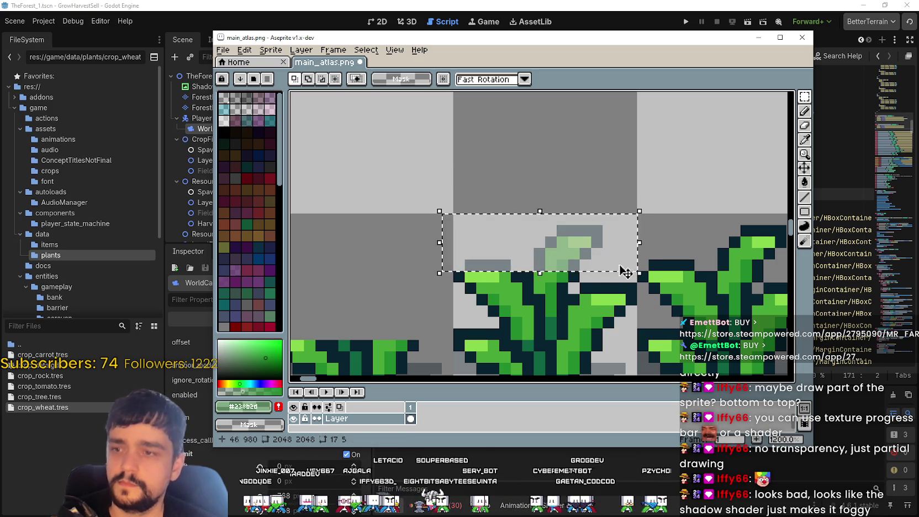
pyautogui.scroll(-3, 607, 276)
pyautogui.hotkey('ctrl', 'd')
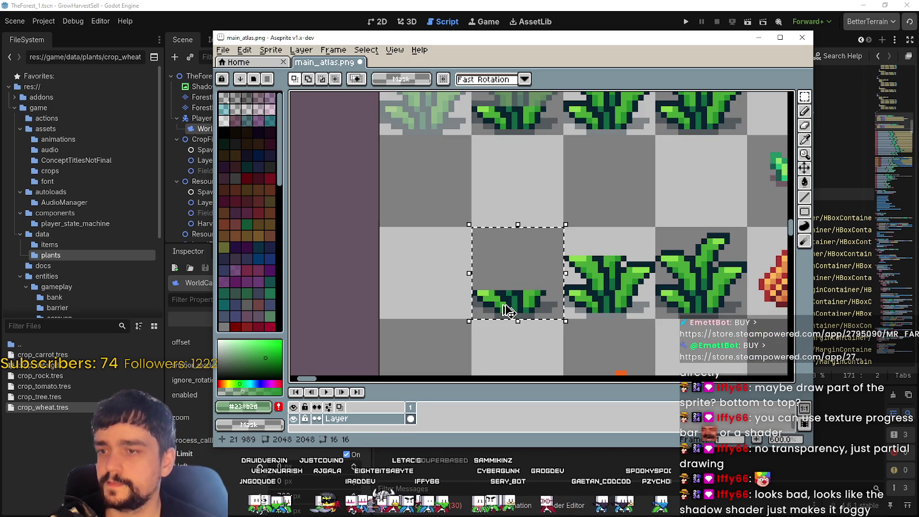
# Alt-drag a copy of the small wheat sprite one tile to the left.
pyautogui.moveTo(519, 301); pyautogui.dragTo(440, 282)
pyautogui.scroll(3, 376, 270)
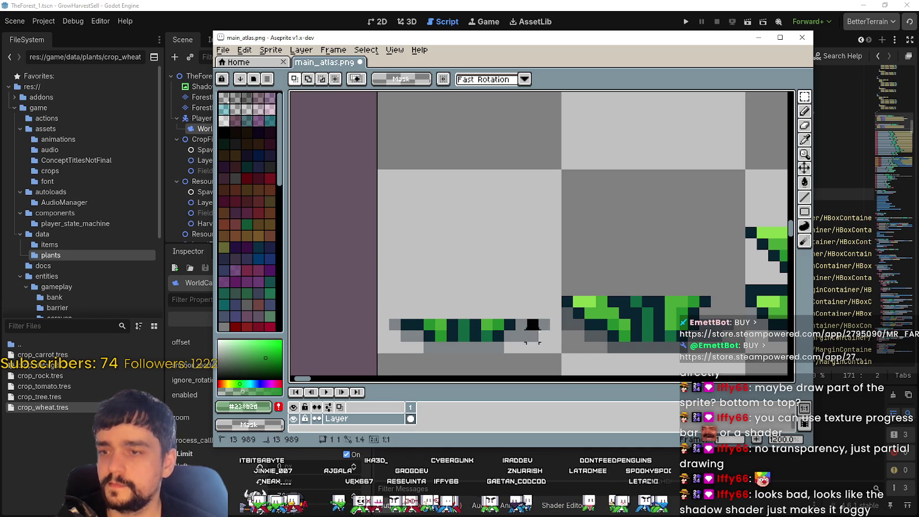
pyautogui.scroll(-2, 544, 335)
pyautogui.scroll(3, 520, 347)
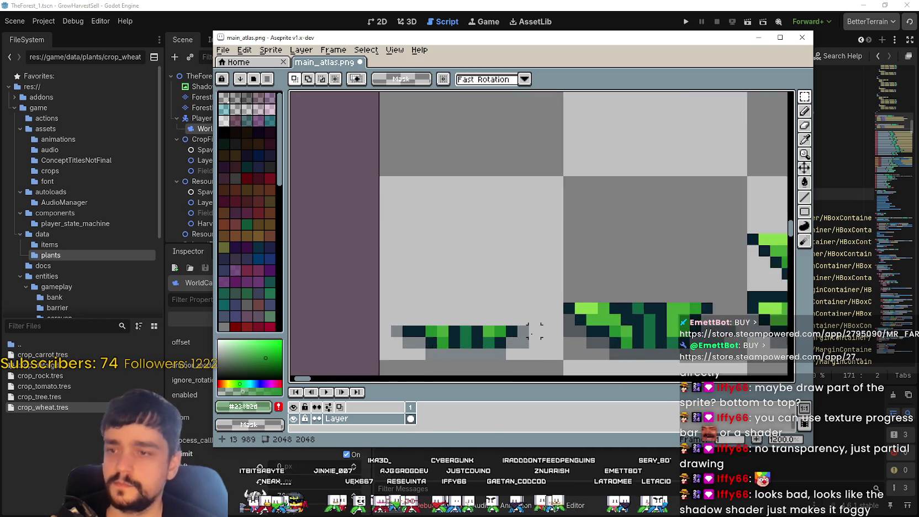
pyautogui.hotkey('ctrl', 'z')
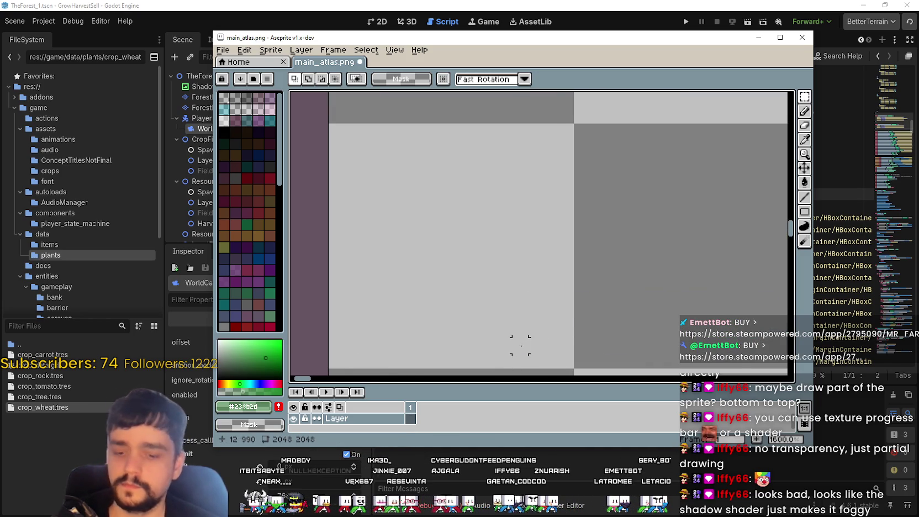
pyautogui.hotkey('ctrl', 'y')
# Add a dark pixel below the wheat strip, save main_atlas.png and relaunch the game.
pyautogui.click(520, 345)
pyautogui.scroll(-3, 535, 345)
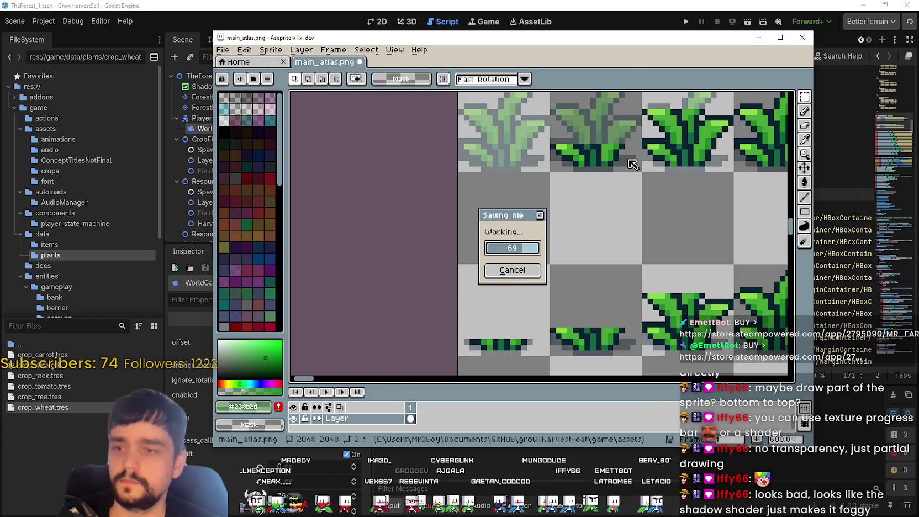
pyautogui.hotkey('alt', 'Tab')
pyautogui.click(686, 22)
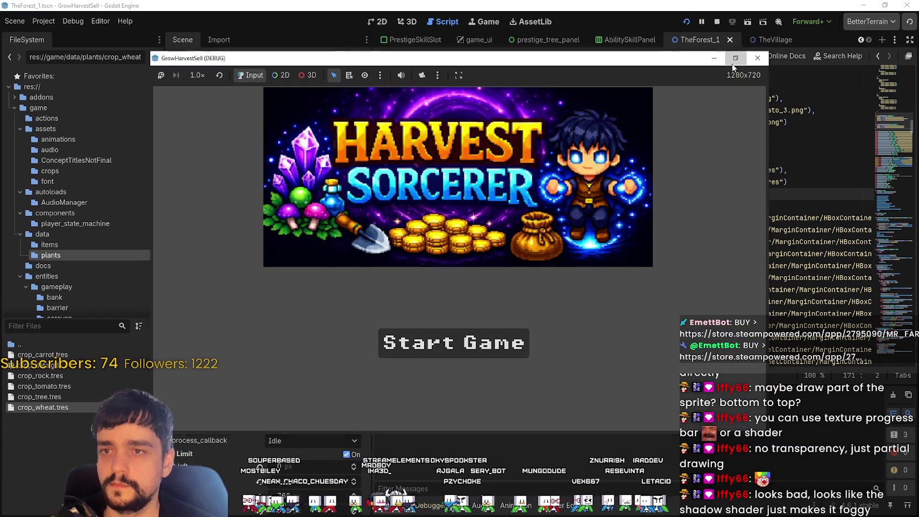
# Maximize the game, start a new game, check the Prestige board, then travel to Stage 1.
pyautogui.click(734, 61)
pyautogui.click(466, 399)
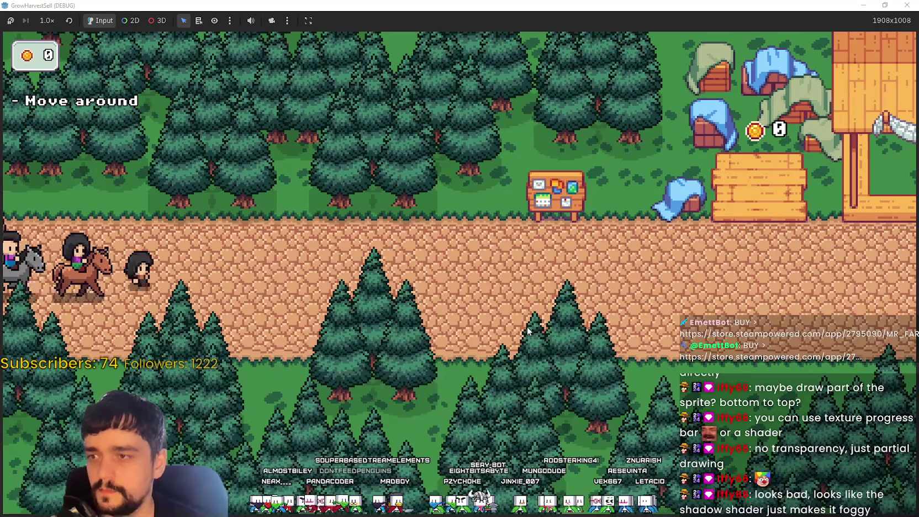
pyautogui.press('d')
pyautogui.press('w')
pyautogui.press('e')
pyautogui.press('Escape')
pyautogui.press('d')
pyautogui.press('e')
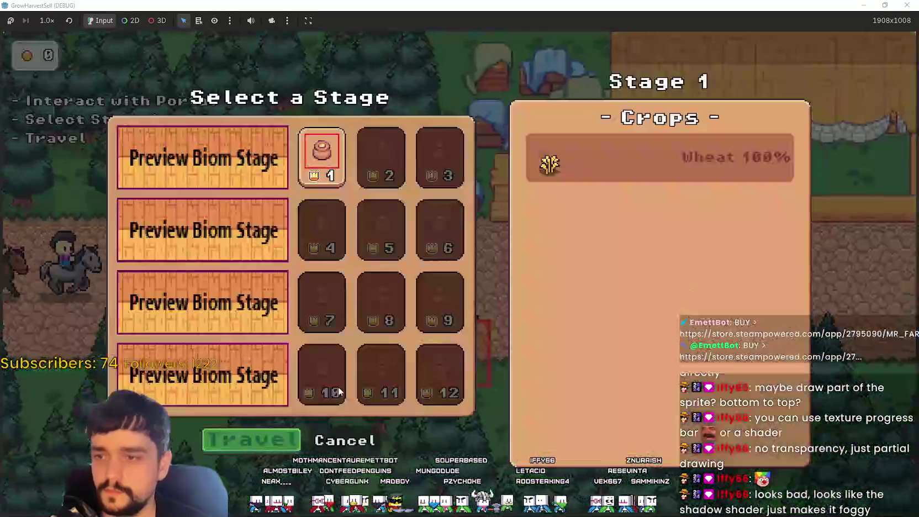
pyautogui.click(275, 435)
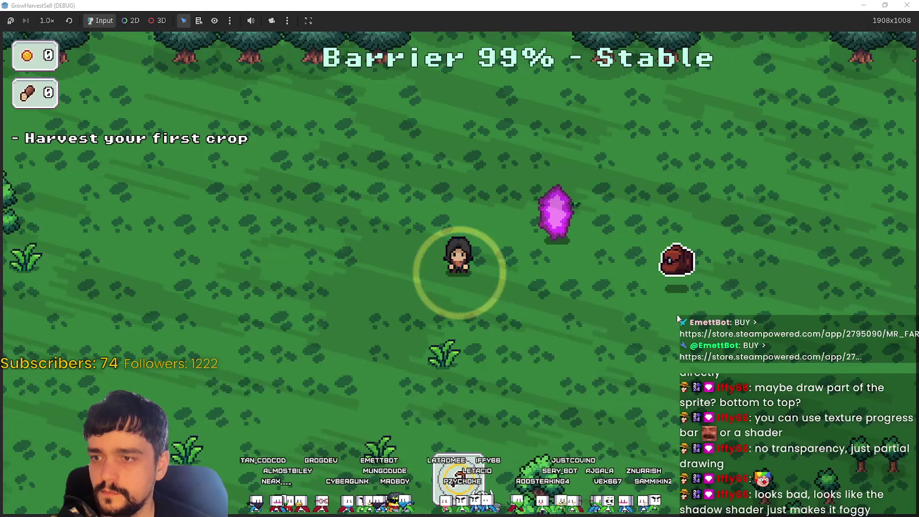
# Walk through the forest and harvest four wheat crops, two at a time.
pyautogui.press('s')
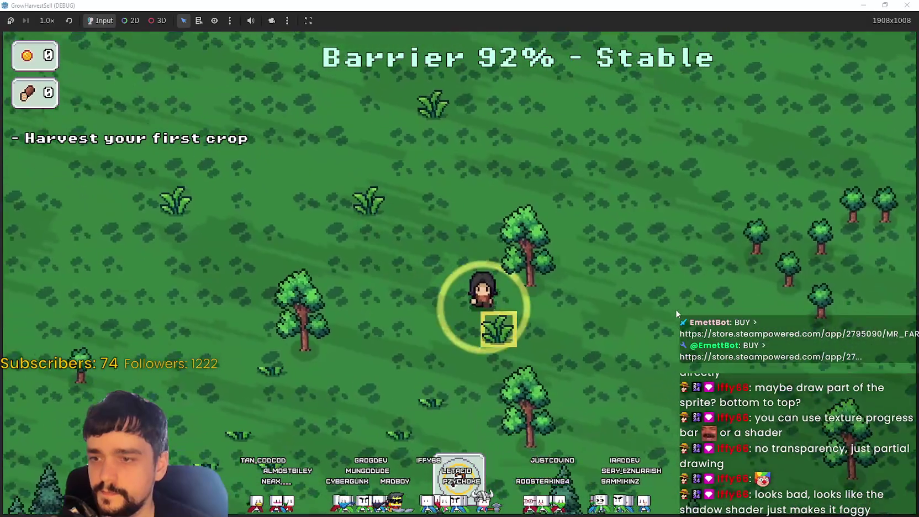
pyautogui.press('s')
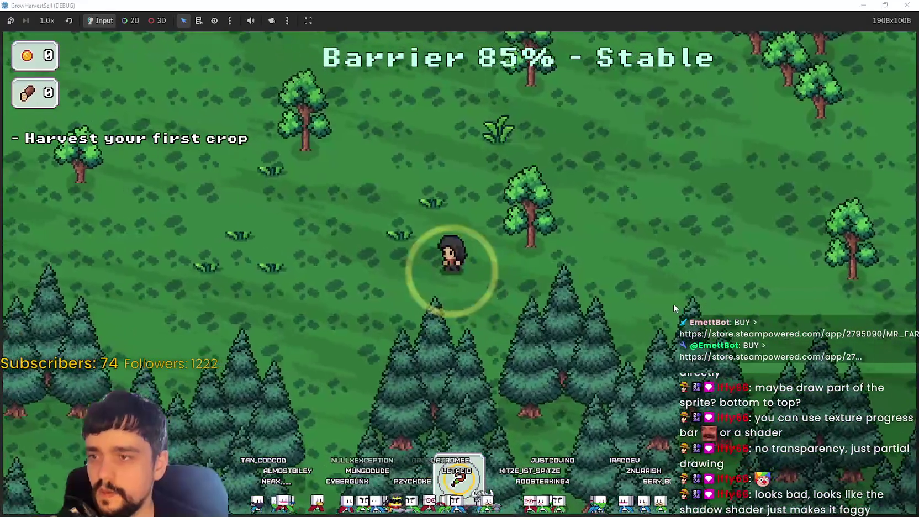
pyautogui.press('a')
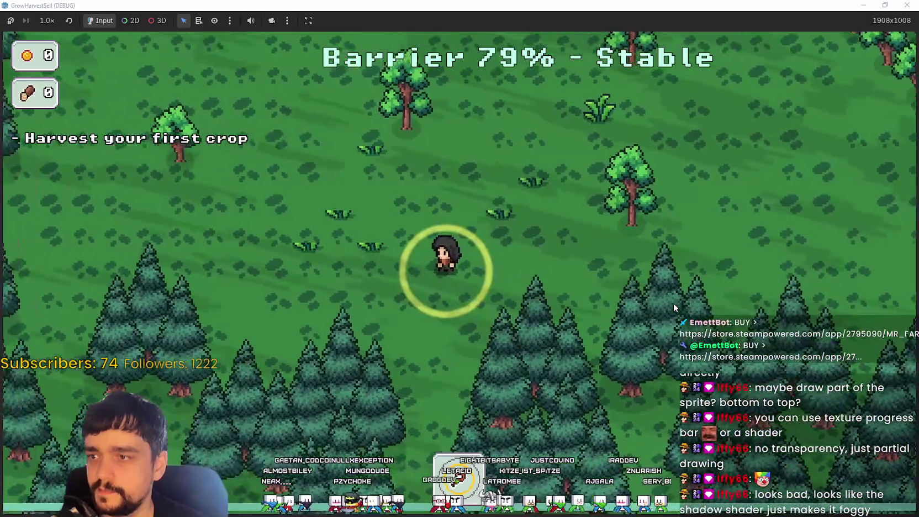
pyautogui.press('w')
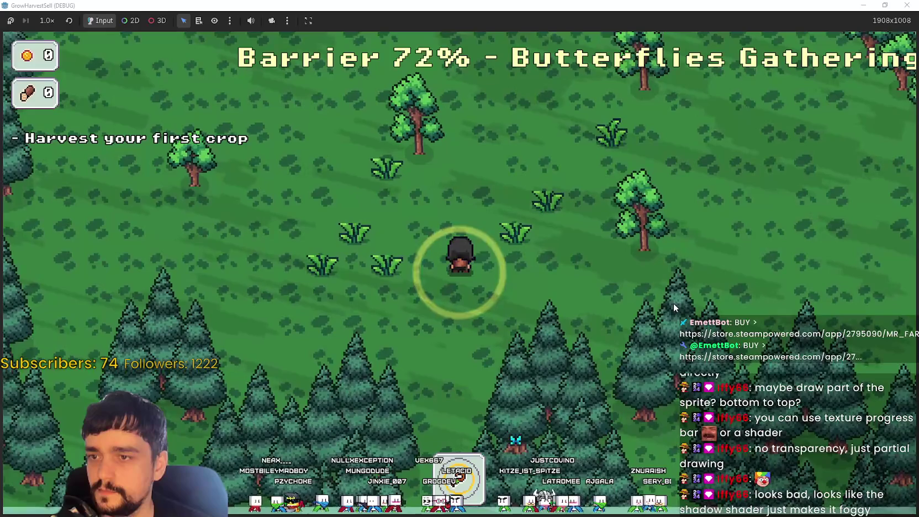
pyautogui.press('a')
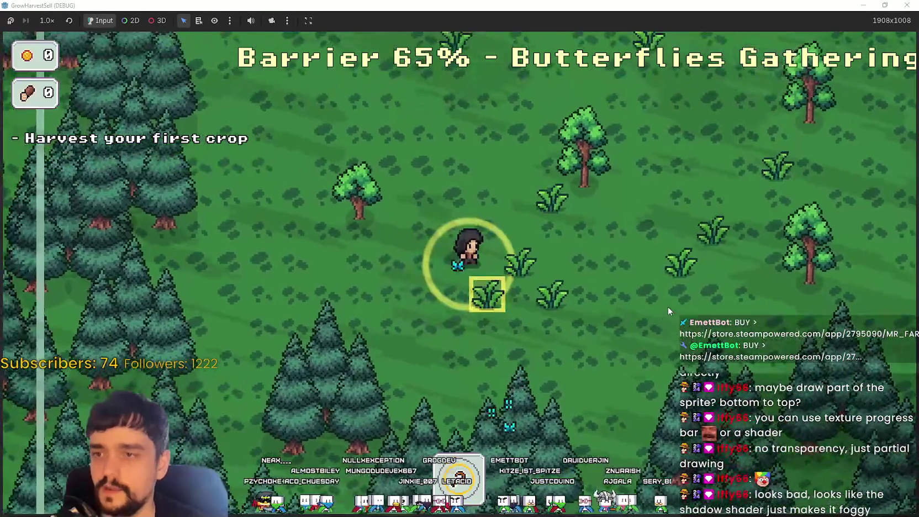
pyautogui.press('d')
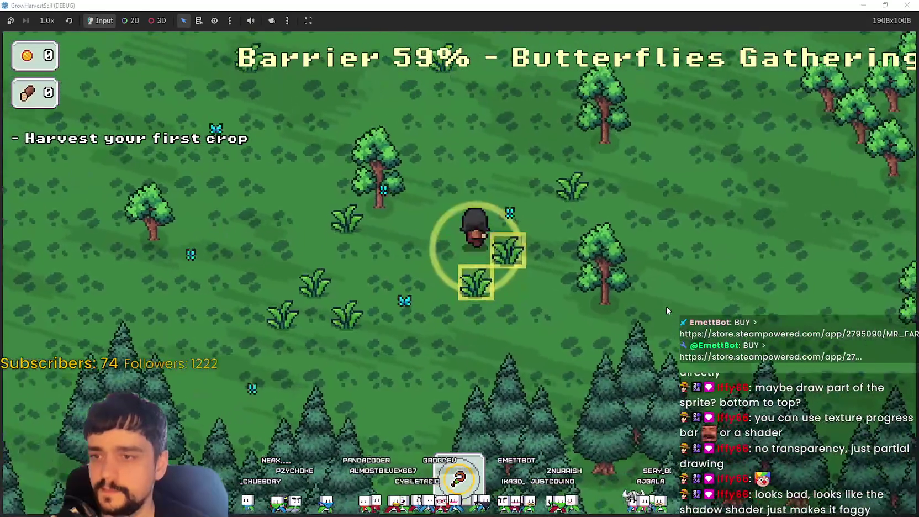
pyautogui.press('e')
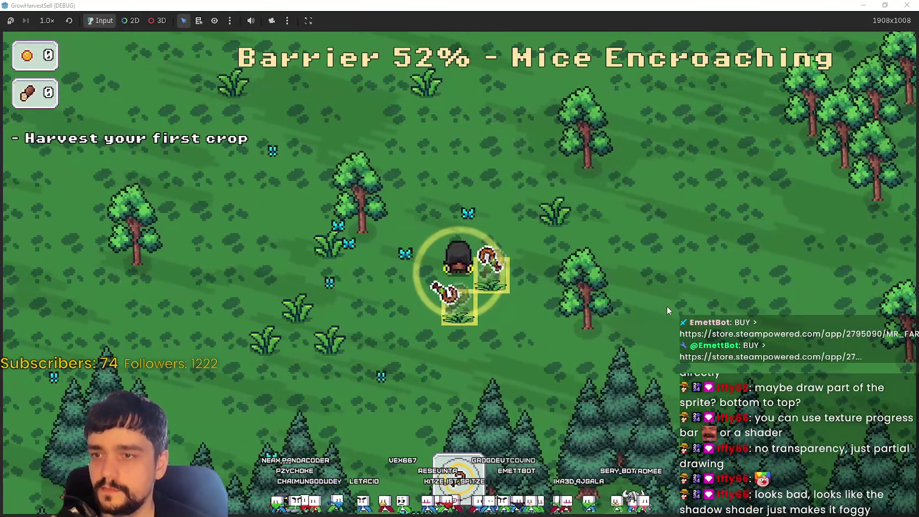
pyautogui.press('a')
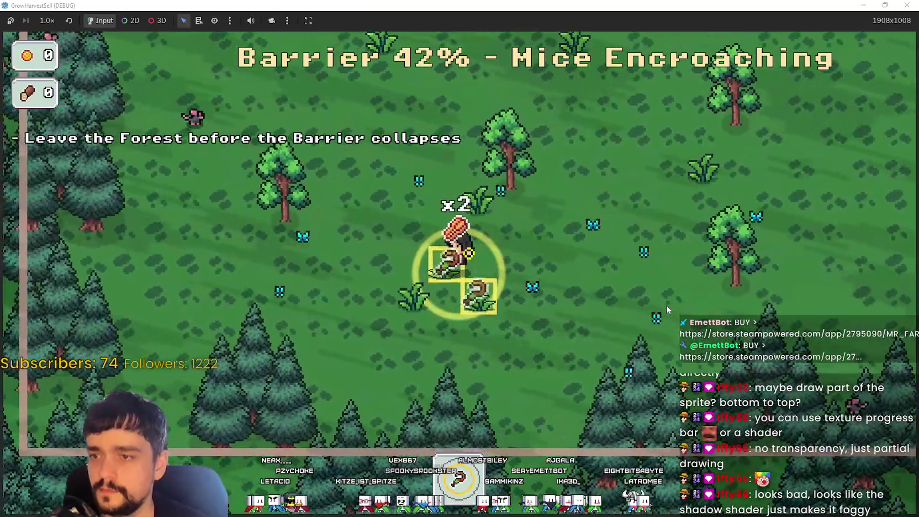
pyautogui.press('e')
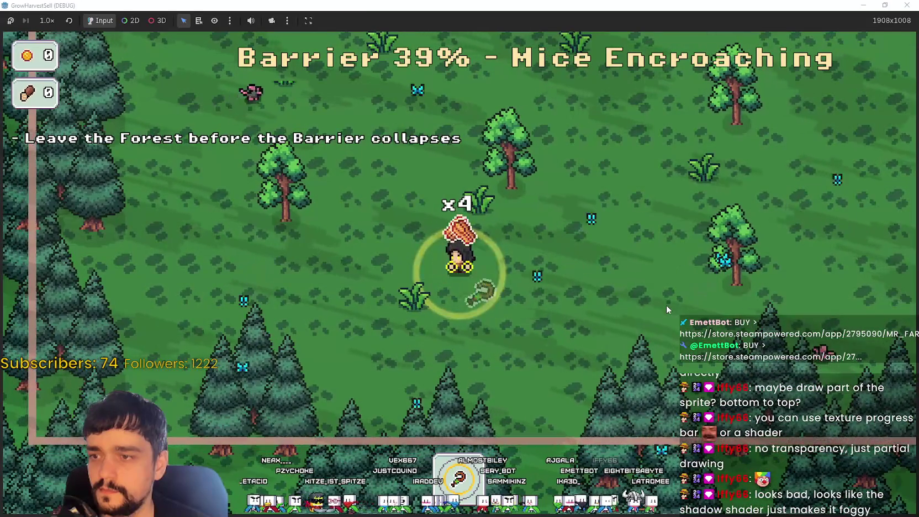
# Exit past the pigs via the purple crystal and place the crops on the village market stall.
pyautogui.press('w')
pyautogui.press('d')
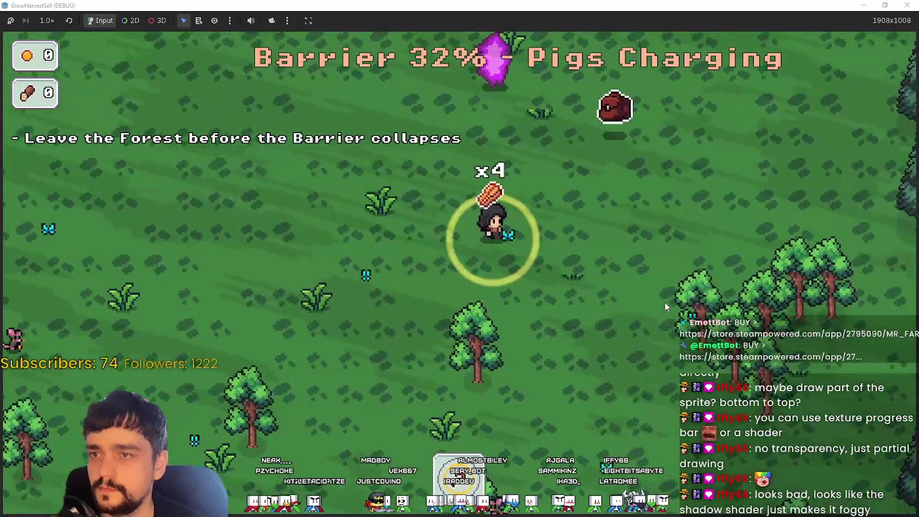
pyautogui.press('w')
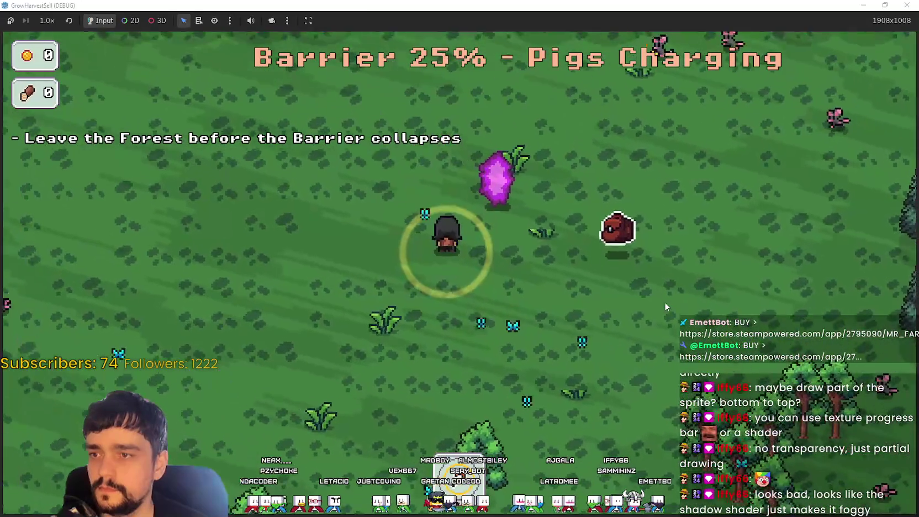
pyautogui.press('d')
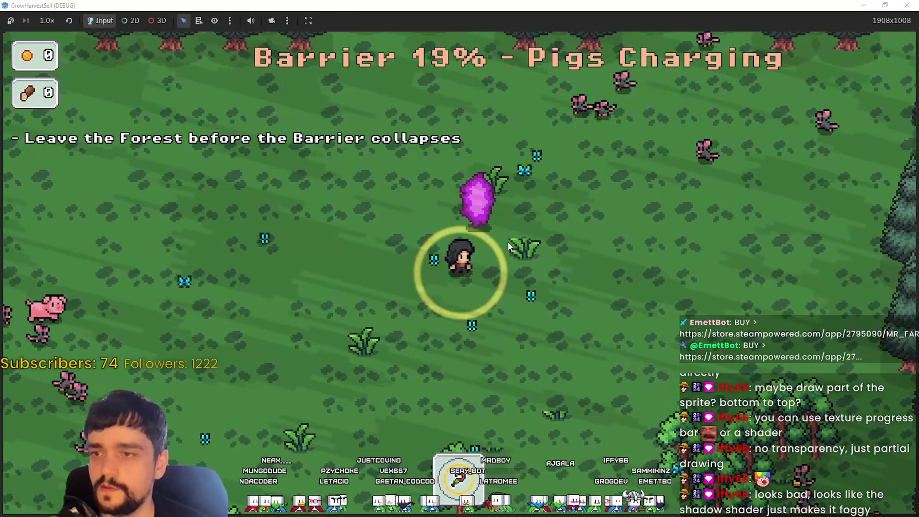
pyautogui.press('s')
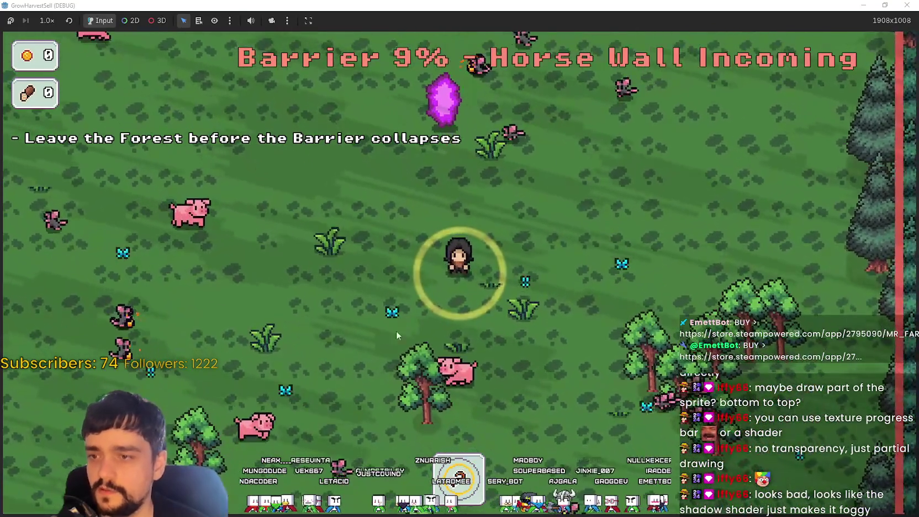
pyautogui.press('w')
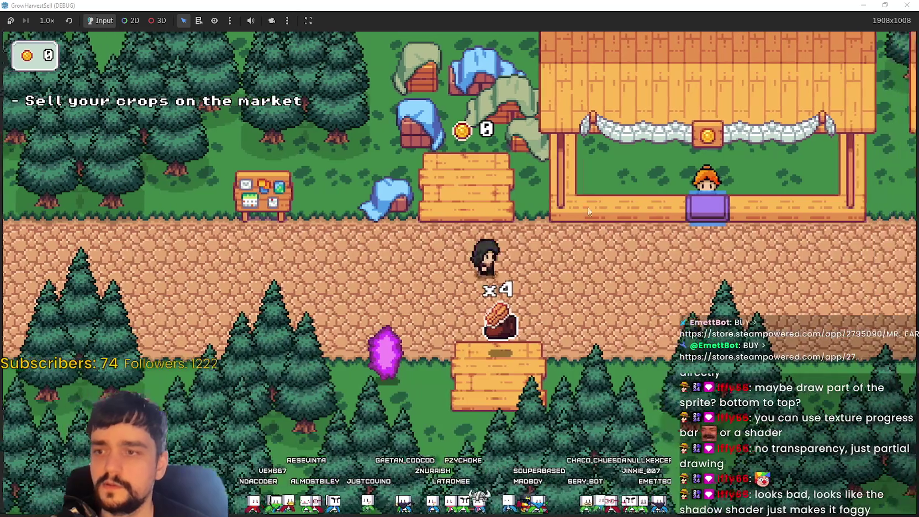
pyautogui.press('s')
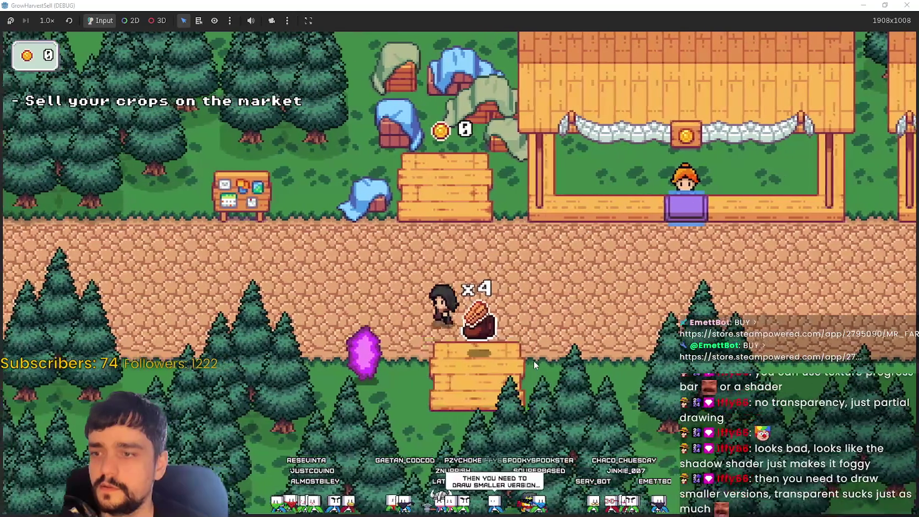
pyautogui.press('d')
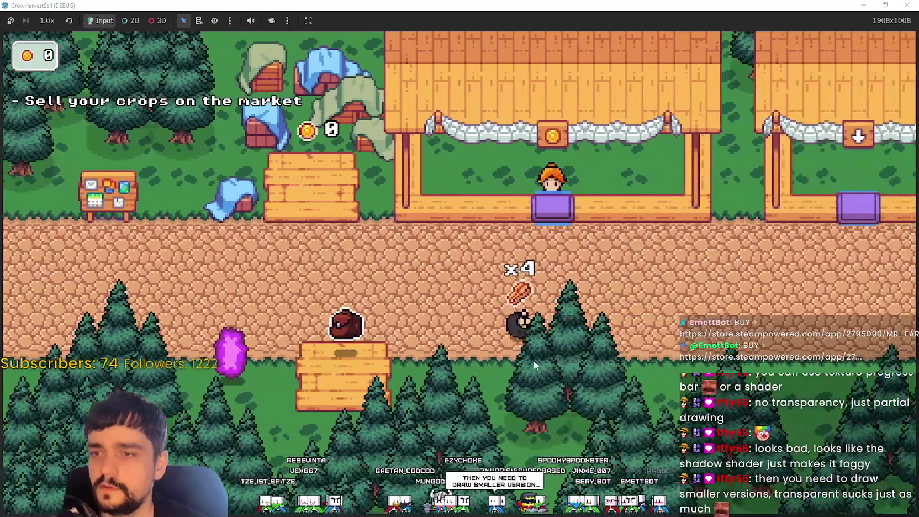
pyautogui.press('w')
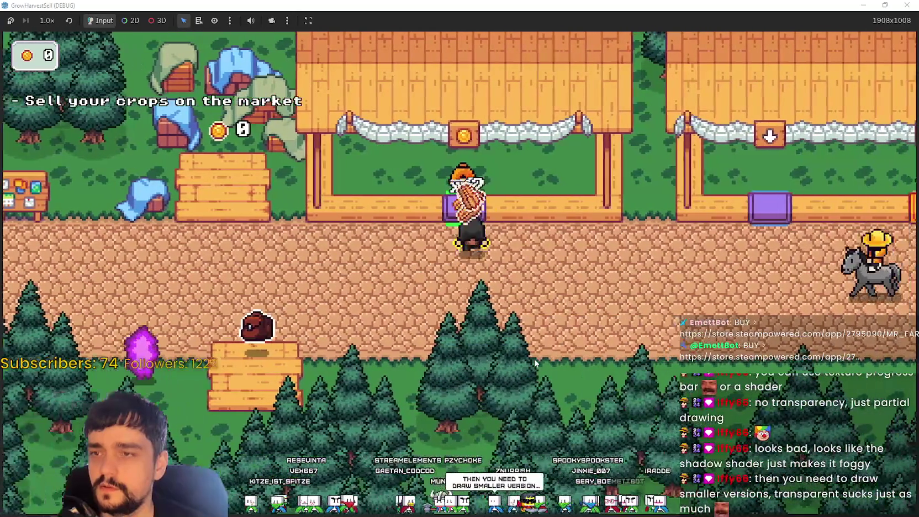
pyautogui.press('a')
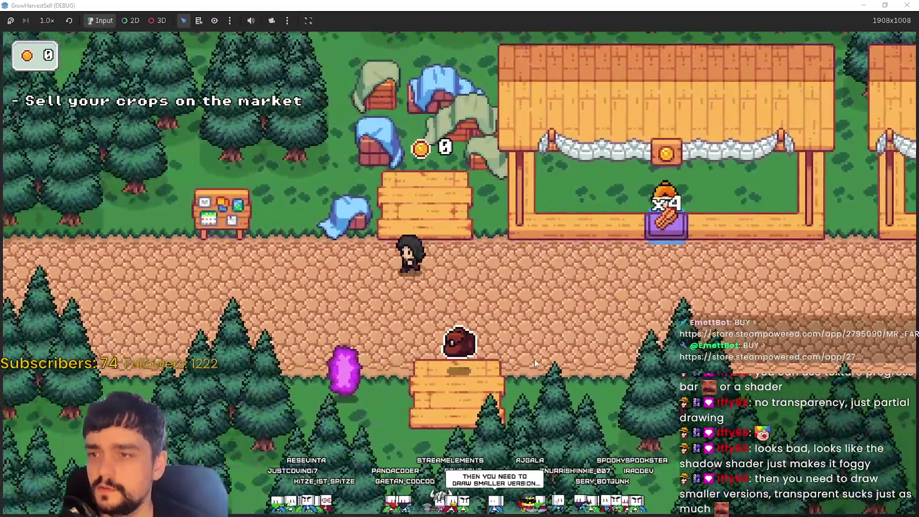
pyautogui.press('a')
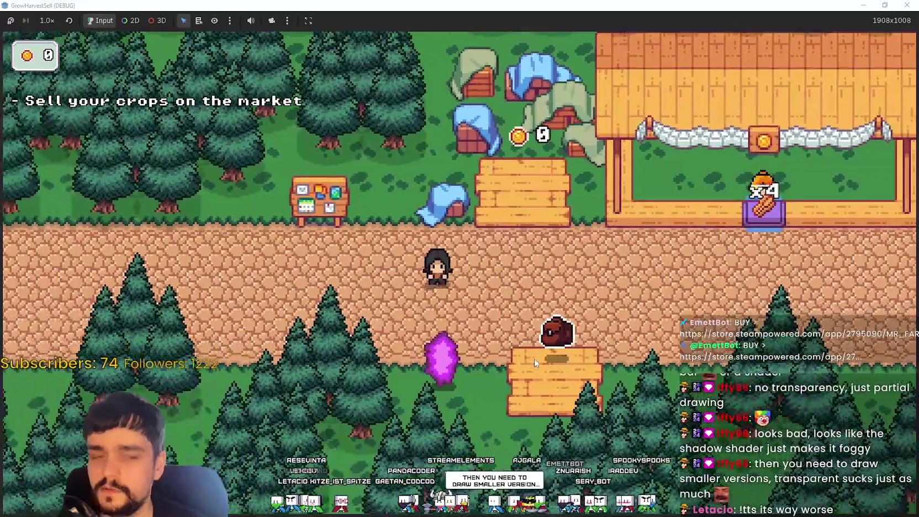
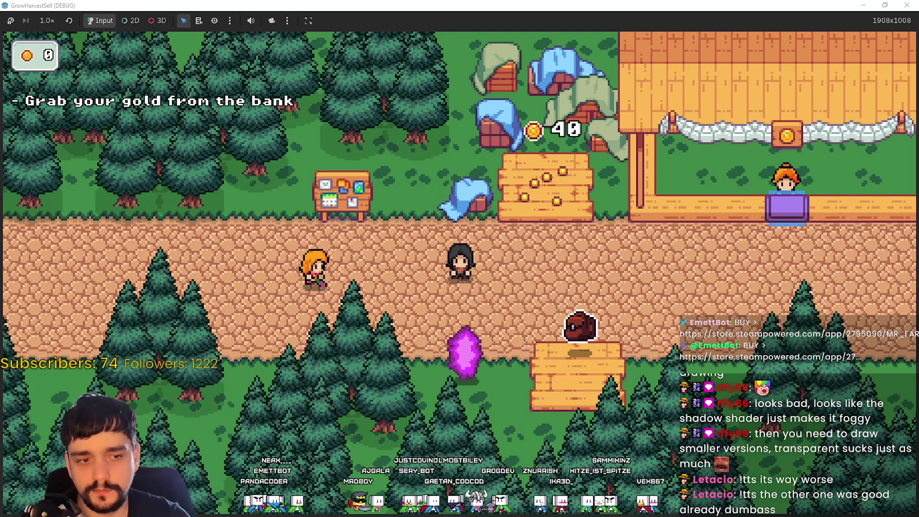
# Switch from the running game to Aseprite showing main_atlas.png.
pyautogui.hotkey('alt', 'Tab')
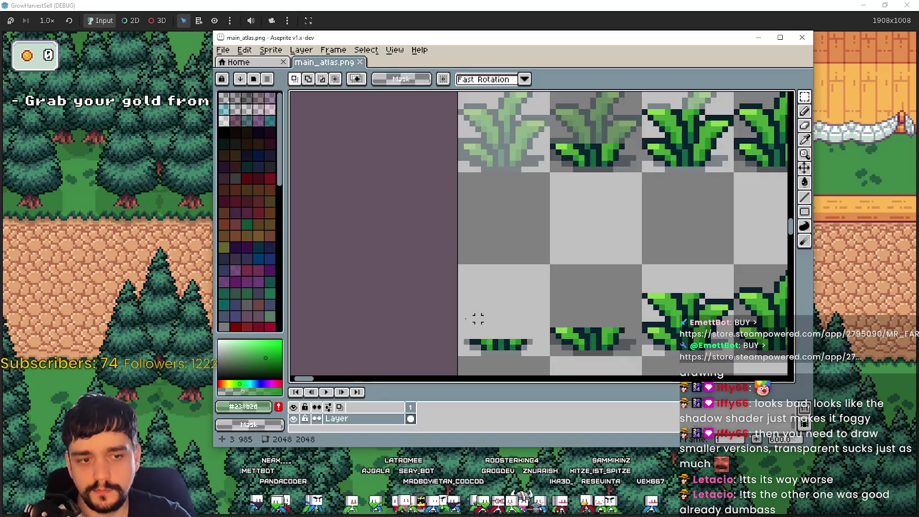
# Delete the old flat grass sprites and move the grass growth row down into the emptied row.
pyautogui.scroll(-2, 563, 276)
pyautogui.scroll(-1, 446, 226)
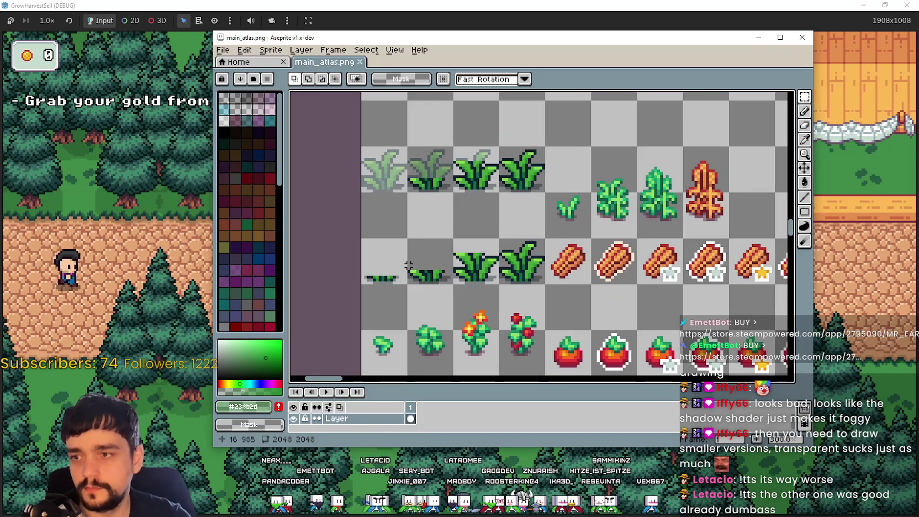
pyautogui.moveTo(363, 241); pyautogui.dragTo(545, 284)
pyautogui.press('Delete')
pyautogui.press('Down')
pyautogui.press('Down')
pyautogui.press('Down')
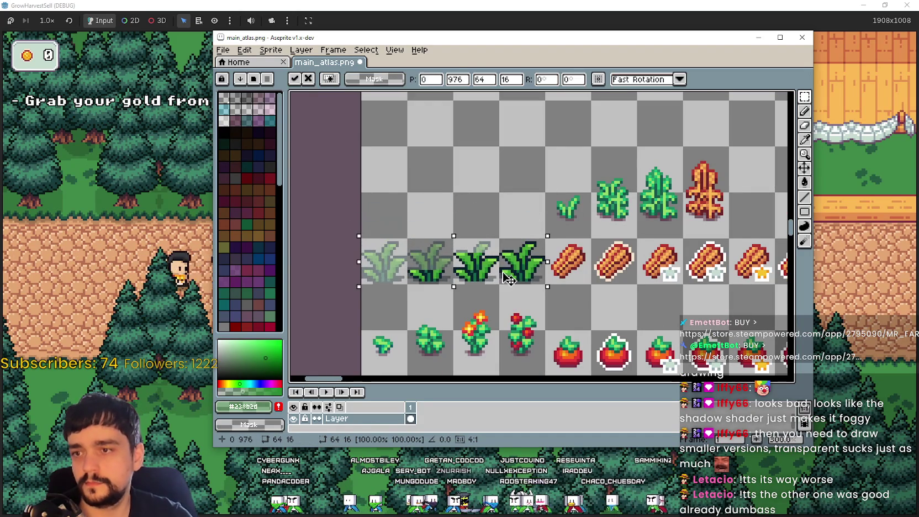
pyautogui.press('Return')
# Save main_atlas.png with the repositioned grass sprites.
pyautogui.moveTo(431, 177); pyautogui.dragTo(486, 199)
pyautogui.scroll(2, 465, 205)
pyautogui.hotkey('ctrl', 's')
pyautogui.scroll(-2, 505, 204)
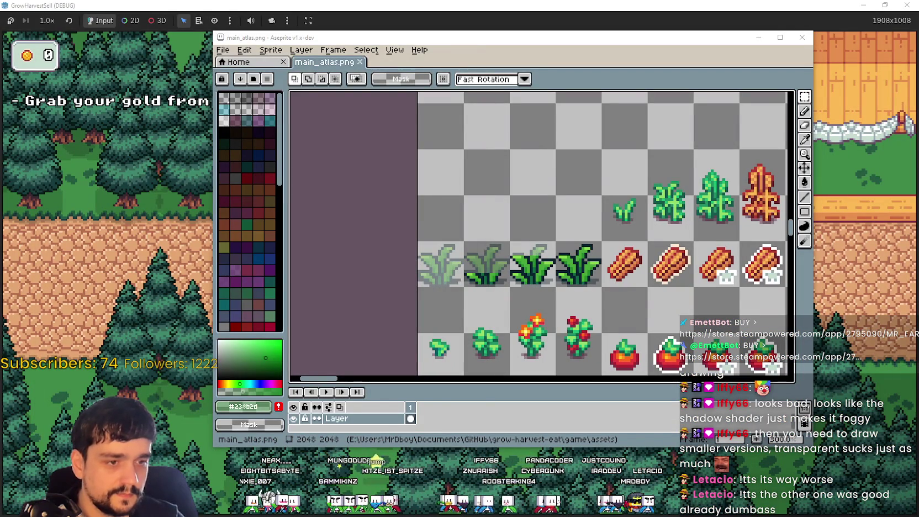
pyautogui.hotkey('alt', 'Tab')
pyautogui.scroll(2, 121, 226)
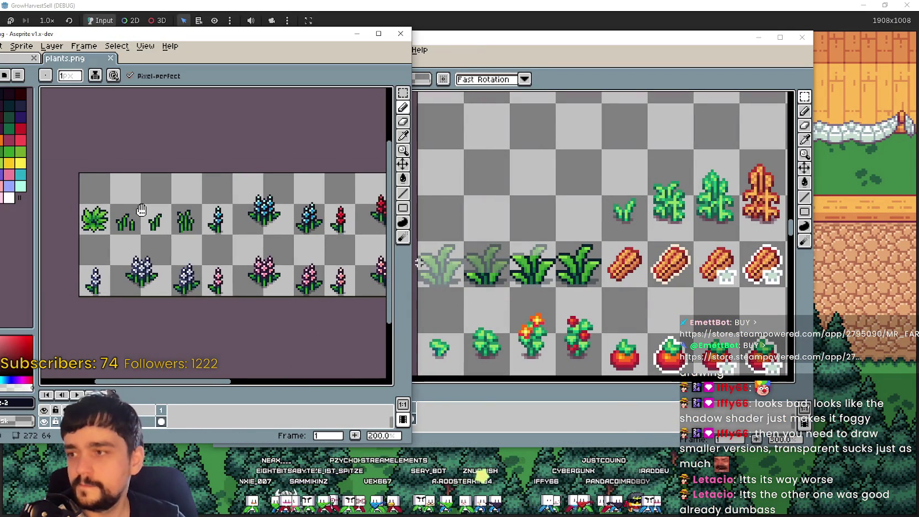
pyautogui.scroll(-1, 121, 224)
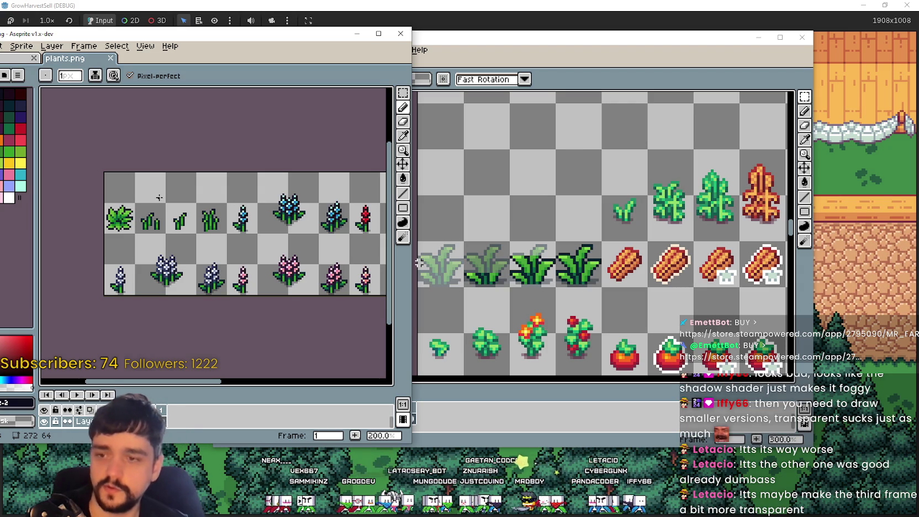
pyautogui.scroll(-3, 159, 197)
pyautogui.scroll(4, 232, 190)
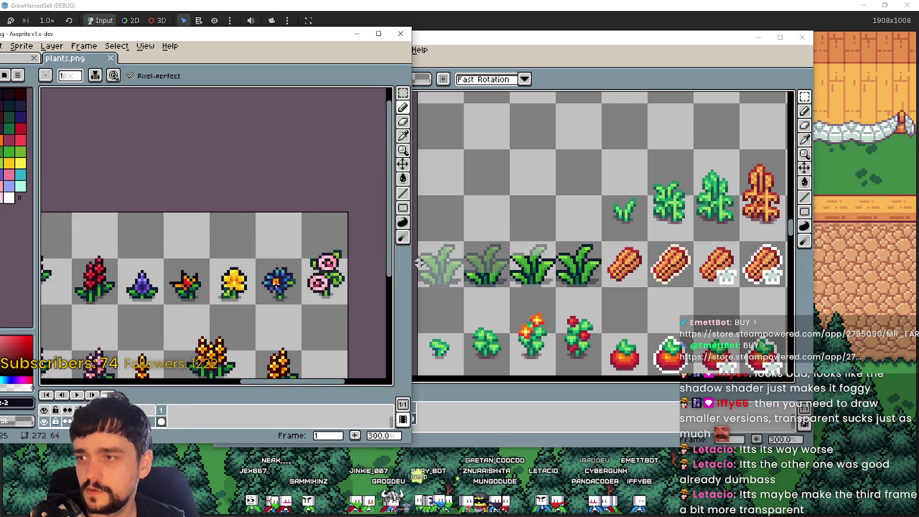
pyautogui.click(400, 38)
pyautogui.scroll(1, 453, 282)
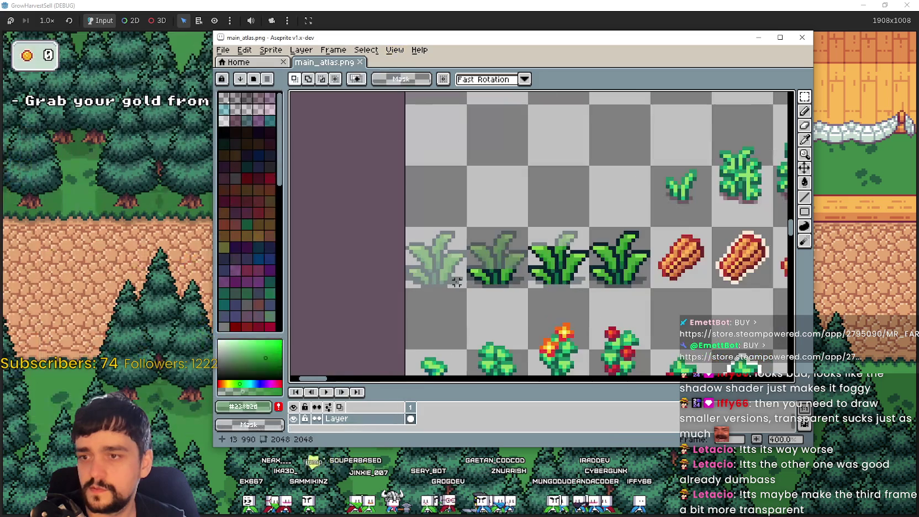
# Sample the dark outline colour #07232e from the grass sprite with the Eyedropper.
pyautogui.scroll(1, 584, 259)
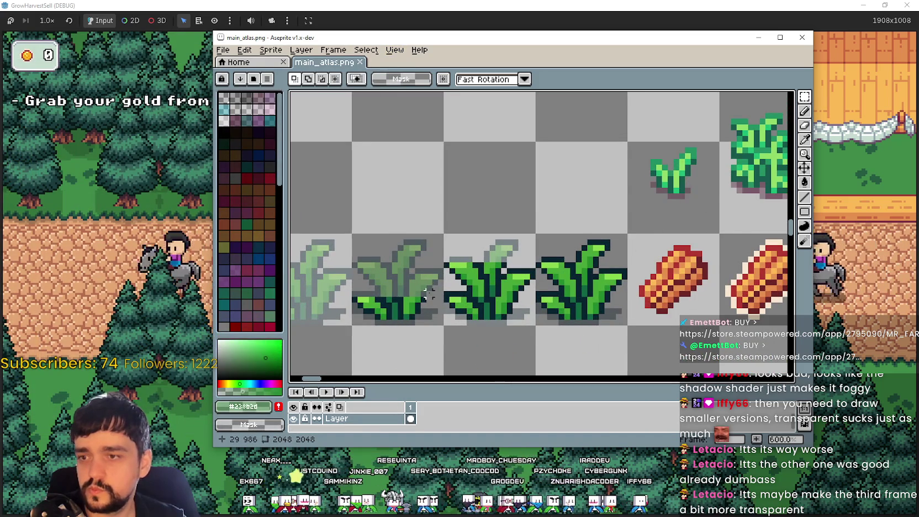
pyautogui.scroll(1, 448, 284)
pyautogui.scroll(-3, 445, 285)
pyautogui.scroll(3, 500, 293)
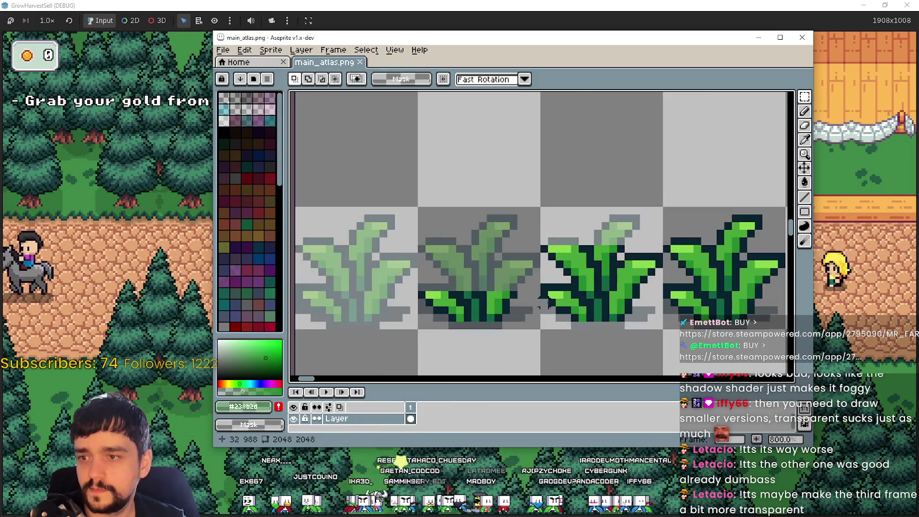
pyautogui.click(807, 140)
pyautogui.scroll(2, 464, 279)
pyautogui.click(461, 271)
pyautogui.hscroll(-2, 531, 262)
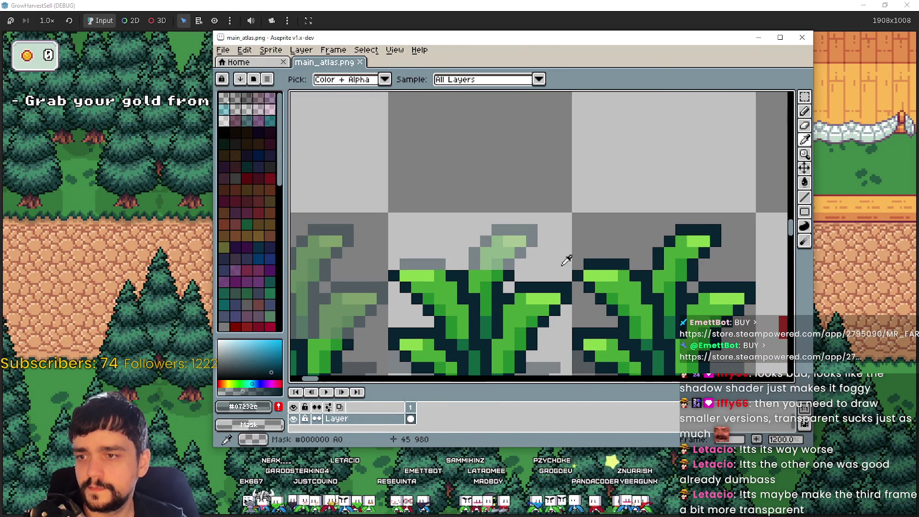
# Pick the pale green and draw a straight line along the grass sprite's top.
pyautogui.click(805, 199)
pyautogui.scroll(1, 488, 290)
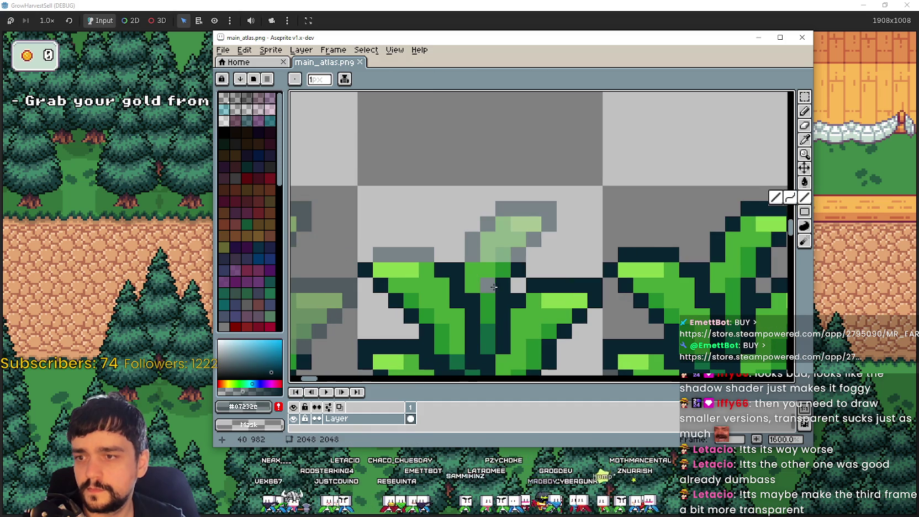
pyautogui.hscroll(-3, 409, 299)
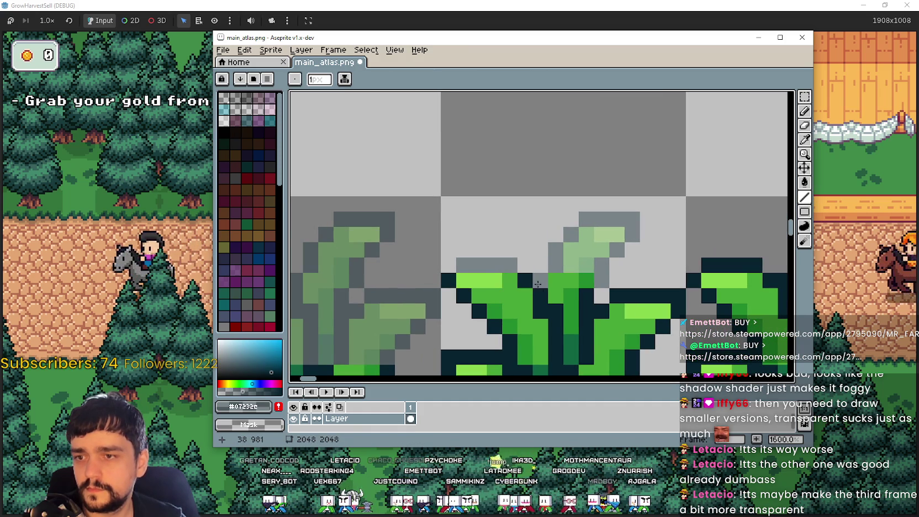
pyautogui.click(804, 139)
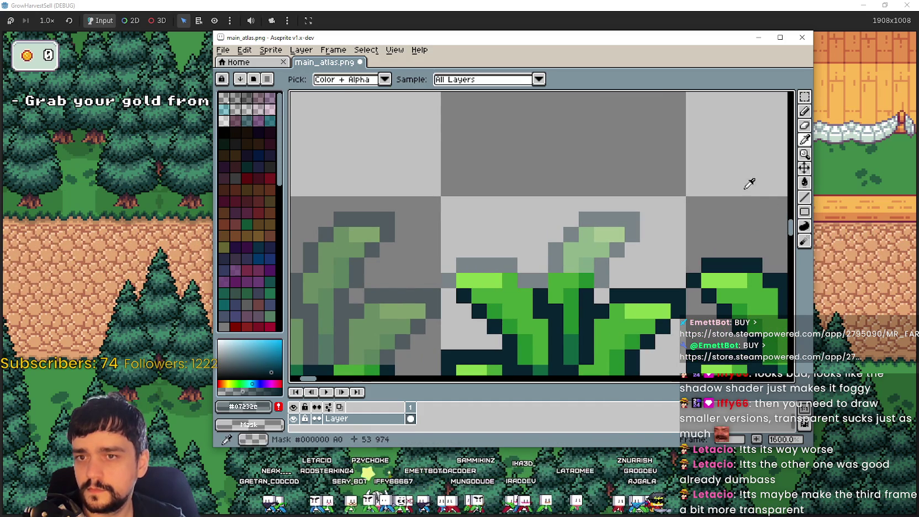
pyautogui.click(610, 229)
pyautogui.click(804, 197)
pyautogui.moveTo(494, 280); pyautogui.dragTo(465, 281)
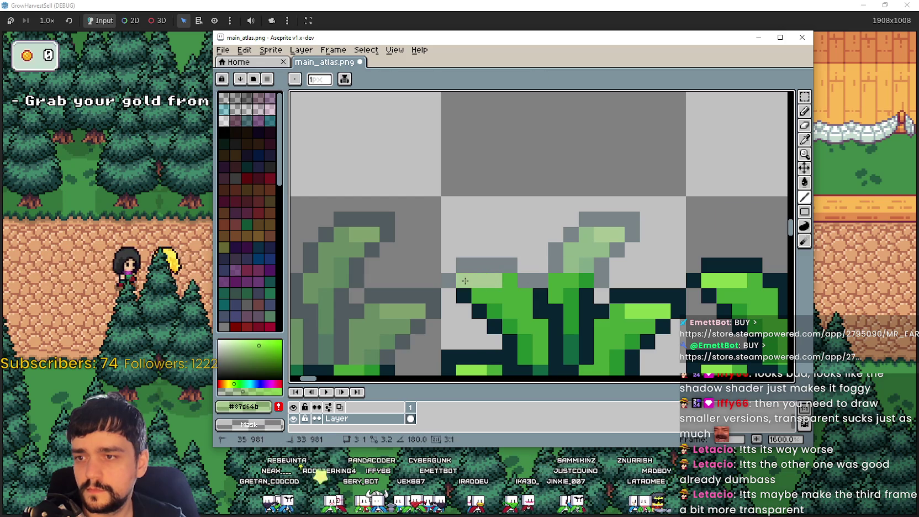
# Pick the mid green from the grass and reframe the view on the grass sprites.
pyautogui.click(806, 142)
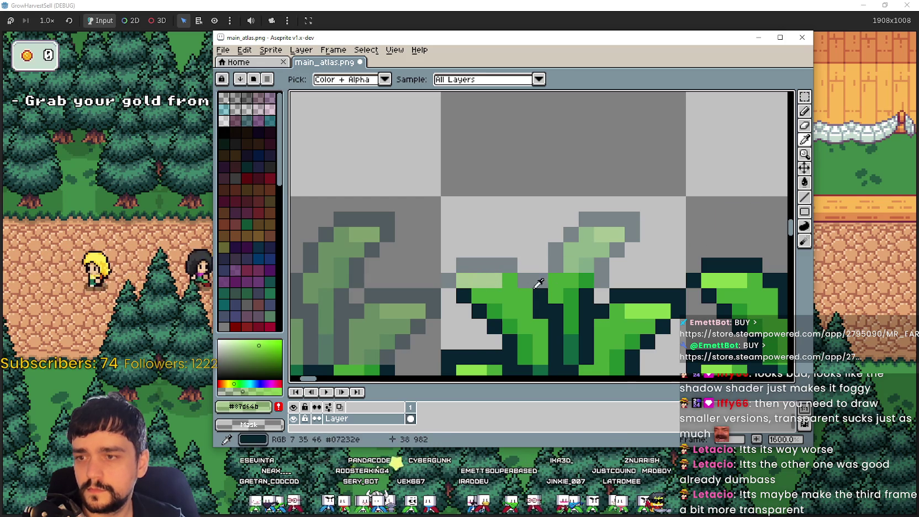
pyautogui.click(571, 263)
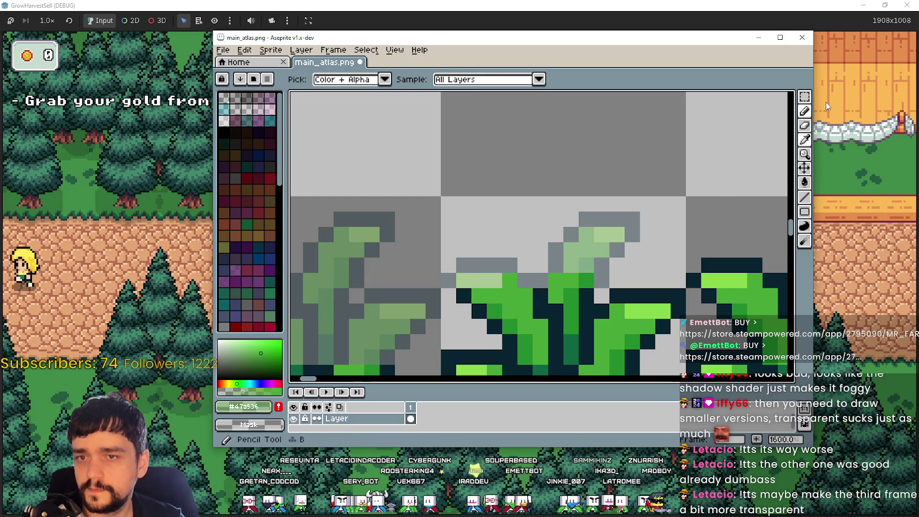
pyautogui.click(805, 197)
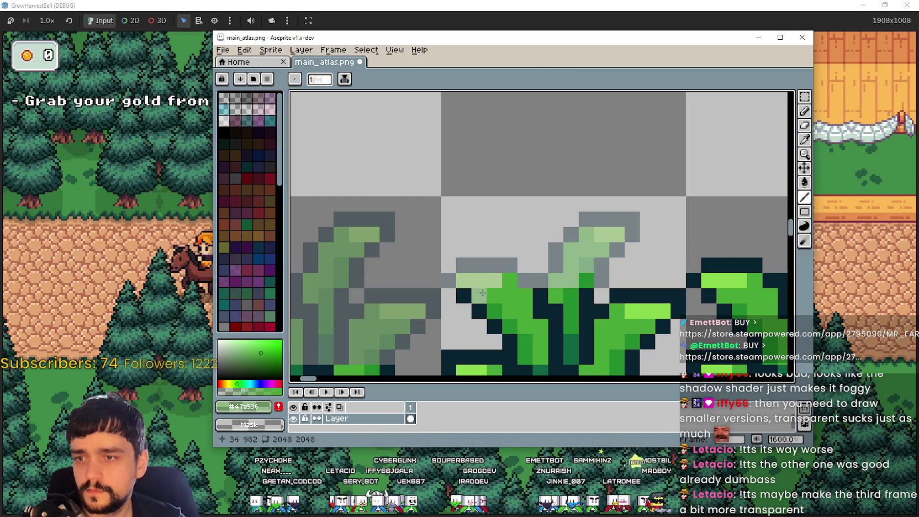
pyautogui.scroll(-1, 491, 312)
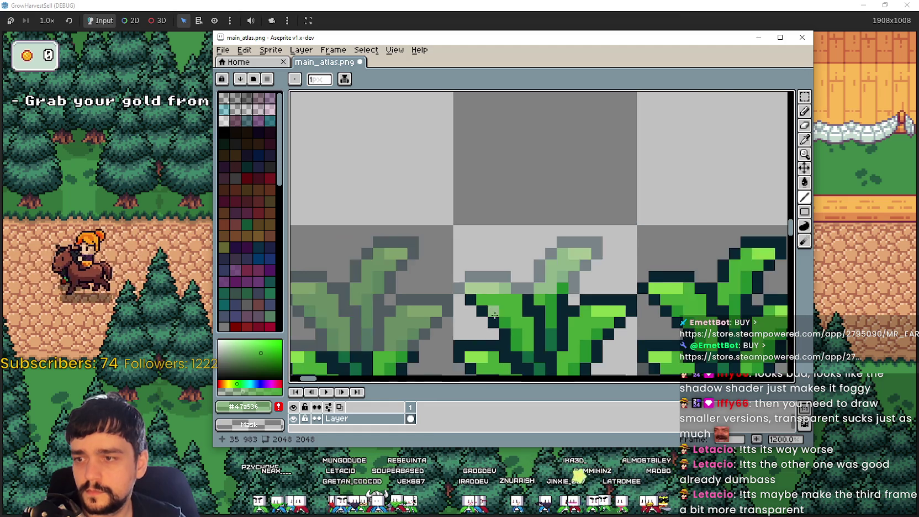
pyautogui.scroll(-1, 491, 312)
pyautogui.moveTo(491, 312); pyautogui.dragTo(506, 258)
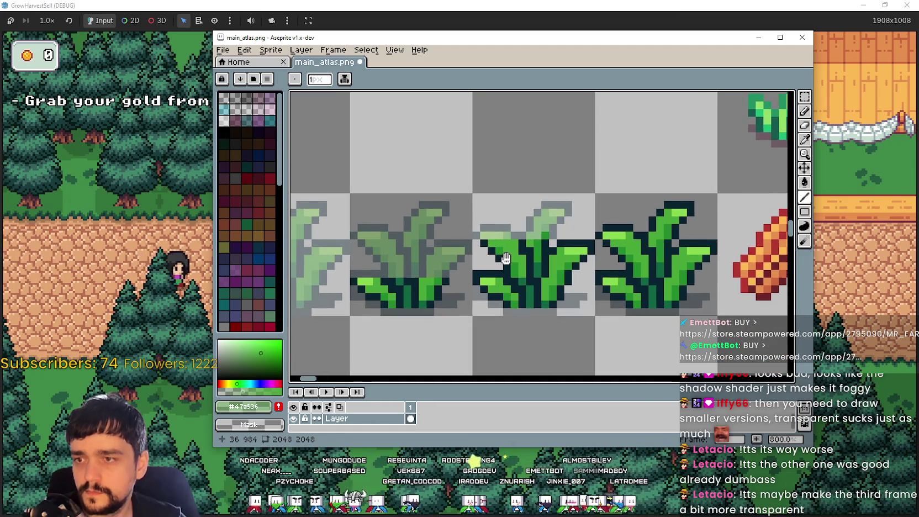
pyautogui.scroll(1, 490, 239)
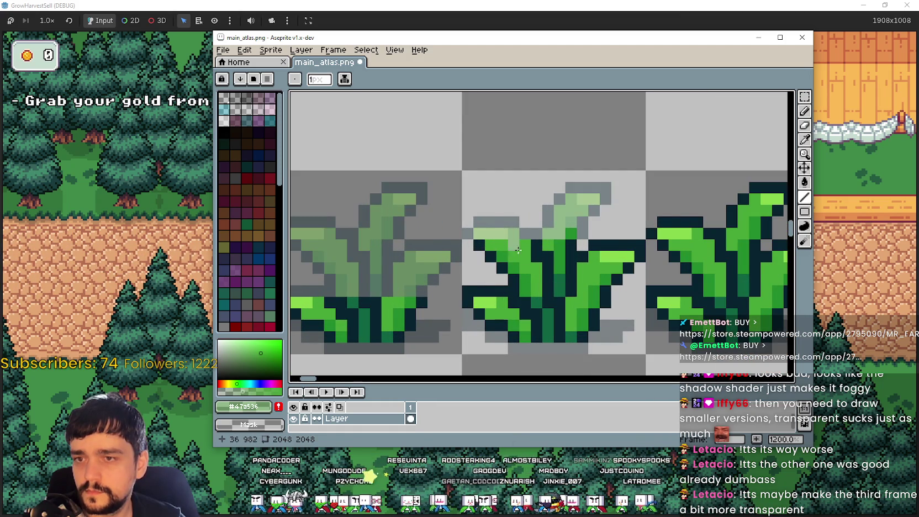
pyautogui.scroll(-1, 541, 257)
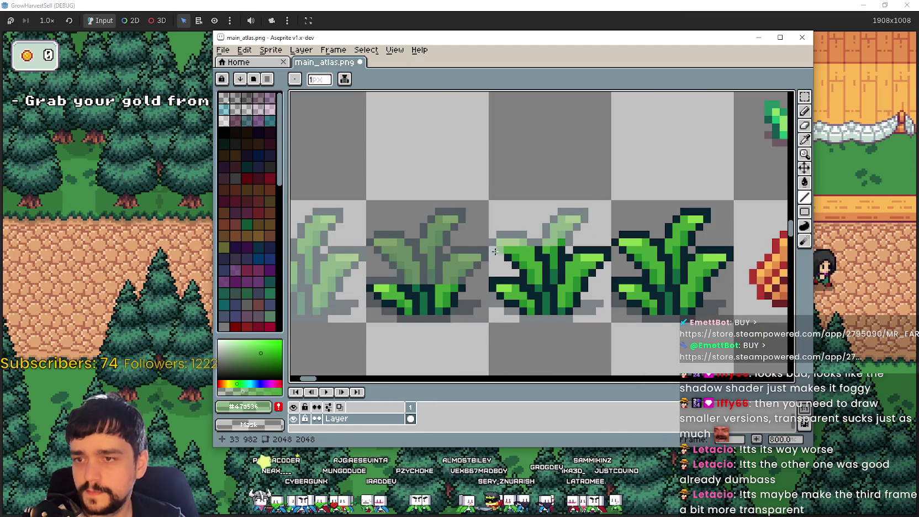
pyautogui.scroll(1, 503, 249)
pyautogui.scroll(1, 558, 245)
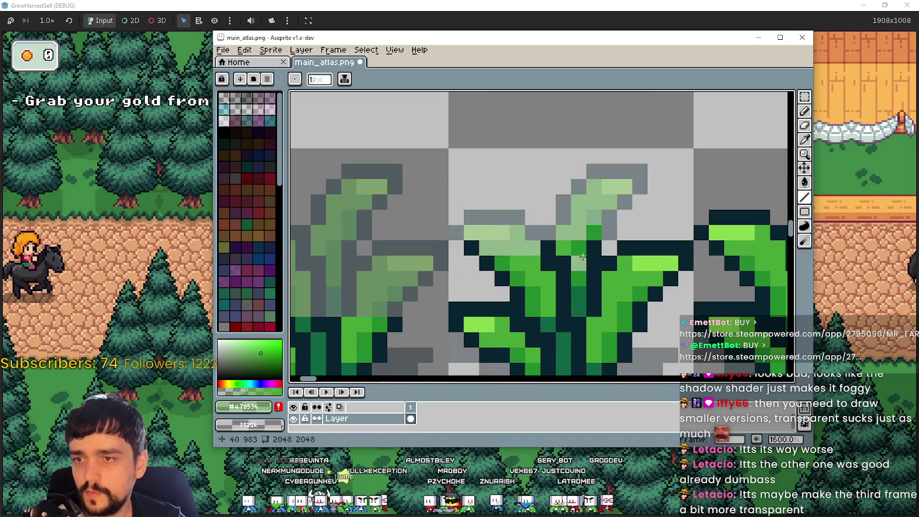
# Pan to the middle grass sprite's leaves and pick the dark outline colour for the Line tool.
pyautogui.click(804, 140)
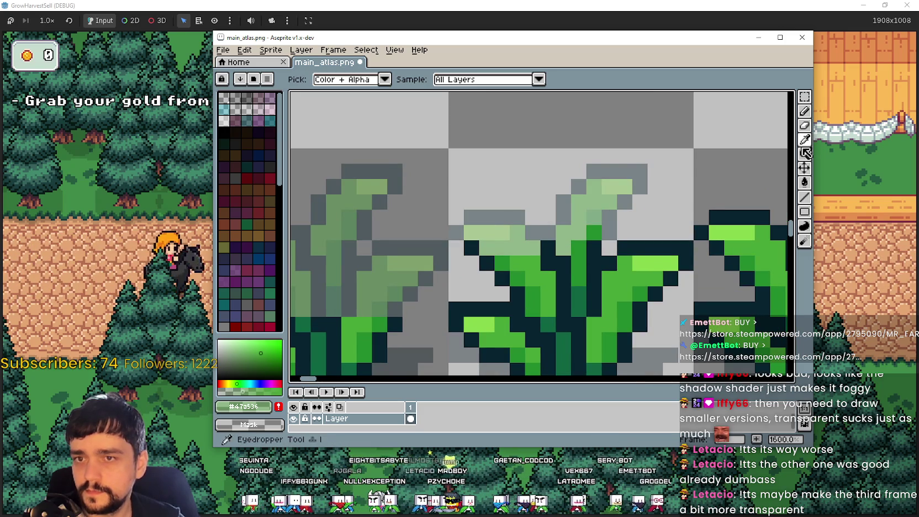
pyautogui.click(805, 199)
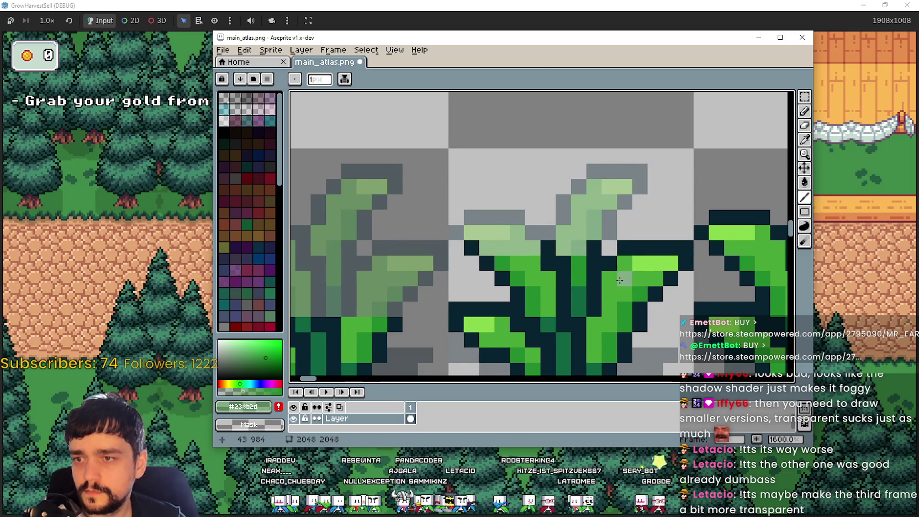
pyautogui.moveTo(619, 281); pyautogui.dragTo(560, 287)
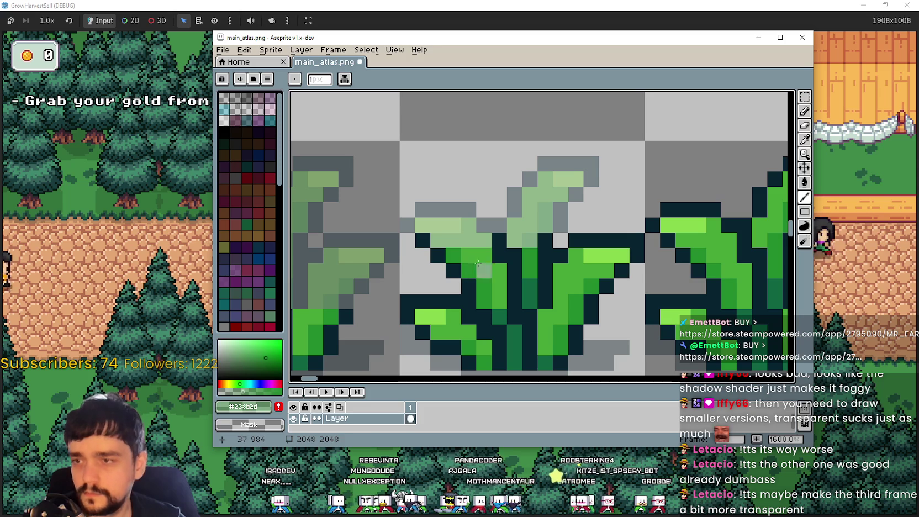
pyautogui.press('i')
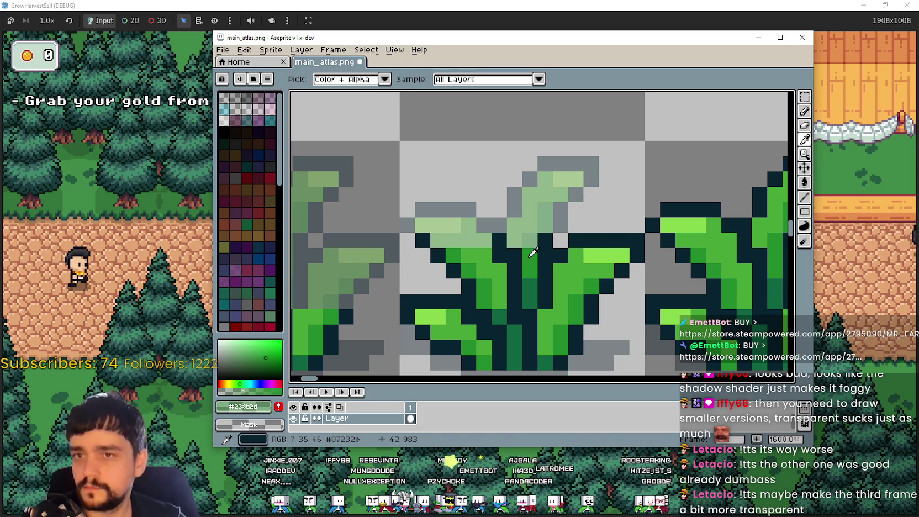
pyautogui.click(507, 229)
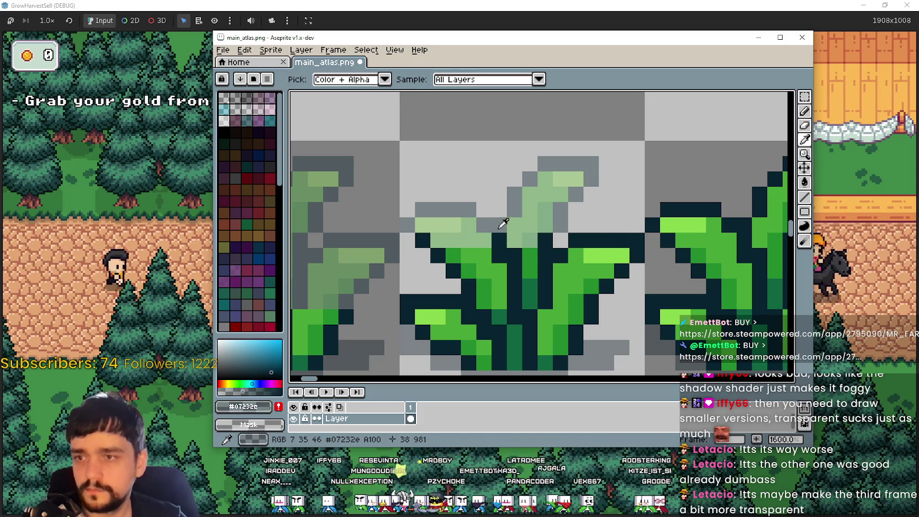
pyautogui.click(804, 199)
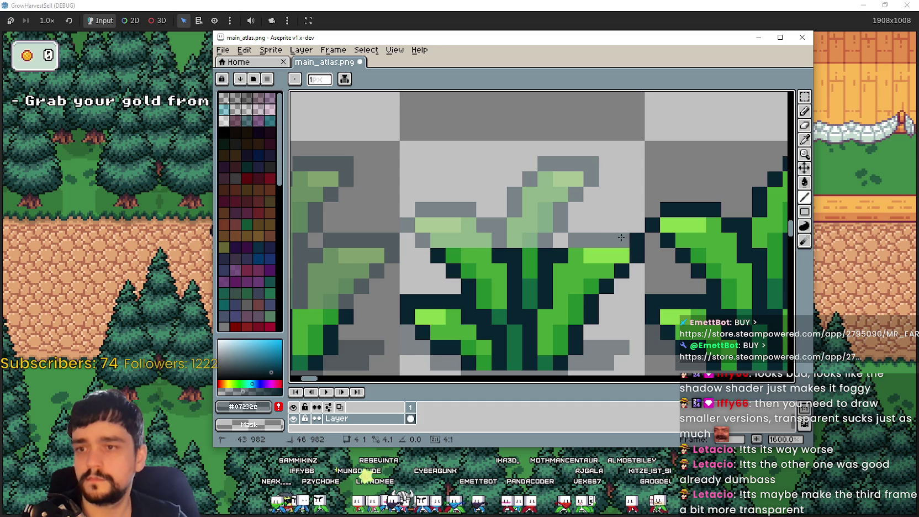
pyautogui.scroll(-3, 620, 254)
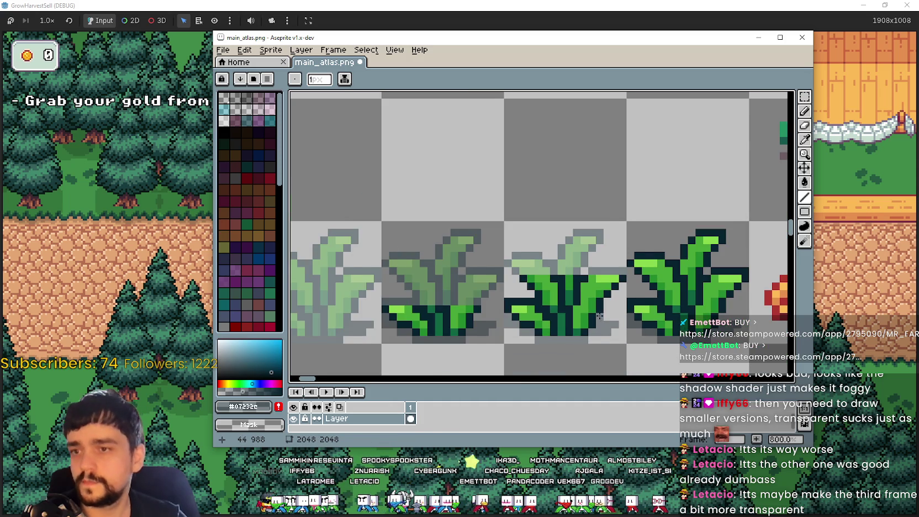
# Save the grass sprite edits to main_atlas.png.
pyautogui.scroll(-1, 591, 312)
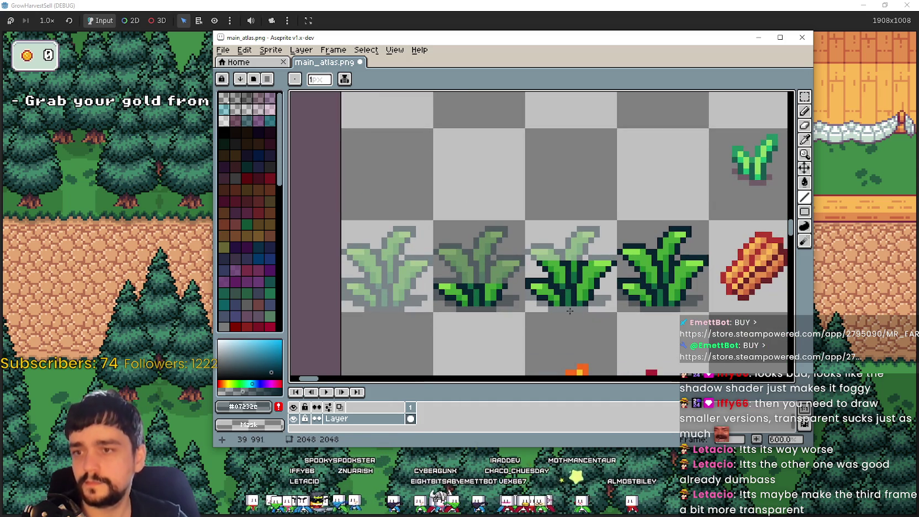
pyautogui.hotkey('ctrl', 's')
pyautogui.press('b')
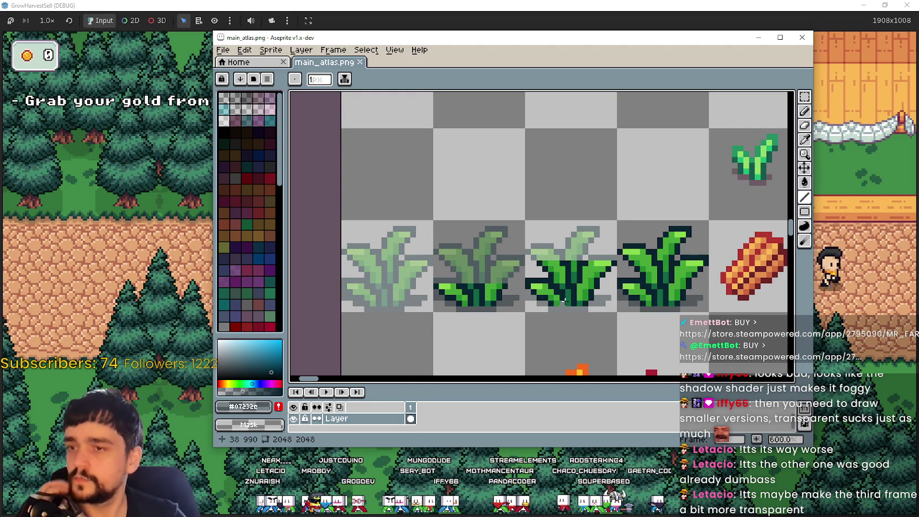
# Zoom out to review the sprites, then minimize Aseprite to reveal the game.
pyautogui.scroll(-1, 565, 301)
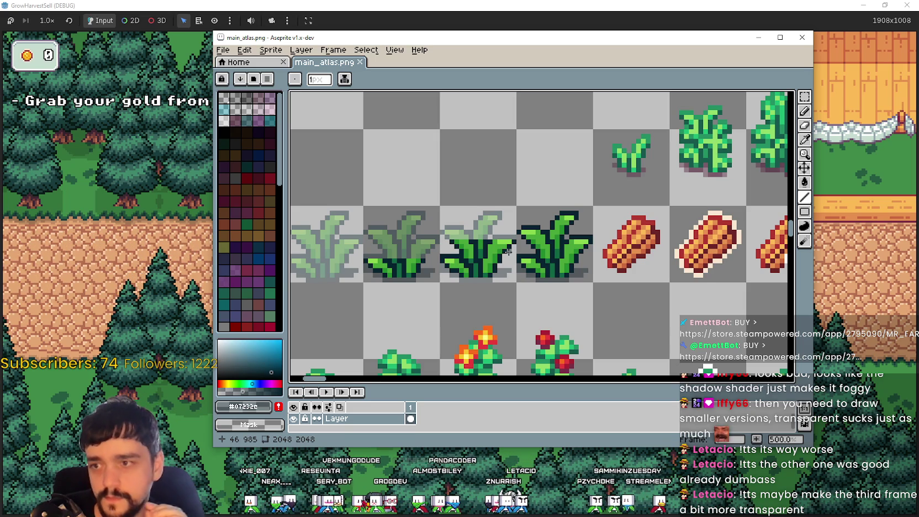
pyautogui.scroll(1, 458, 231)
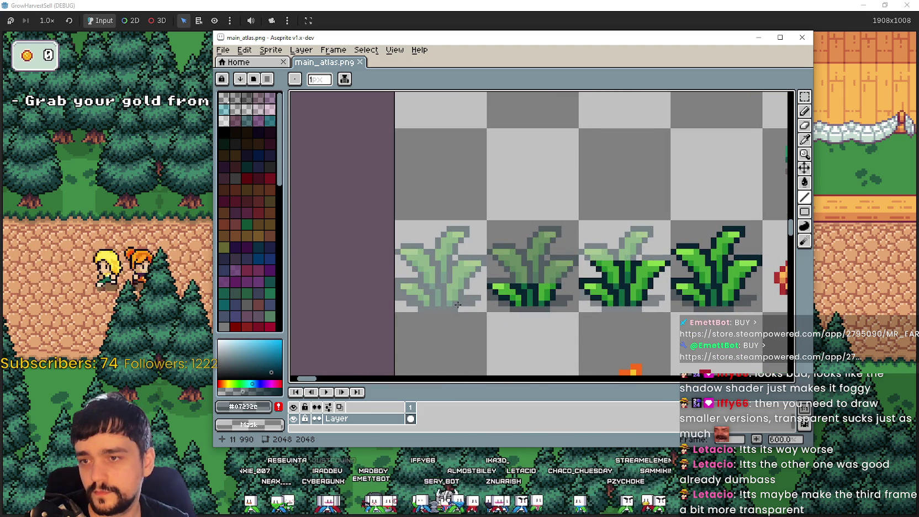
pyautogui.scroll(-2, 497, 287)
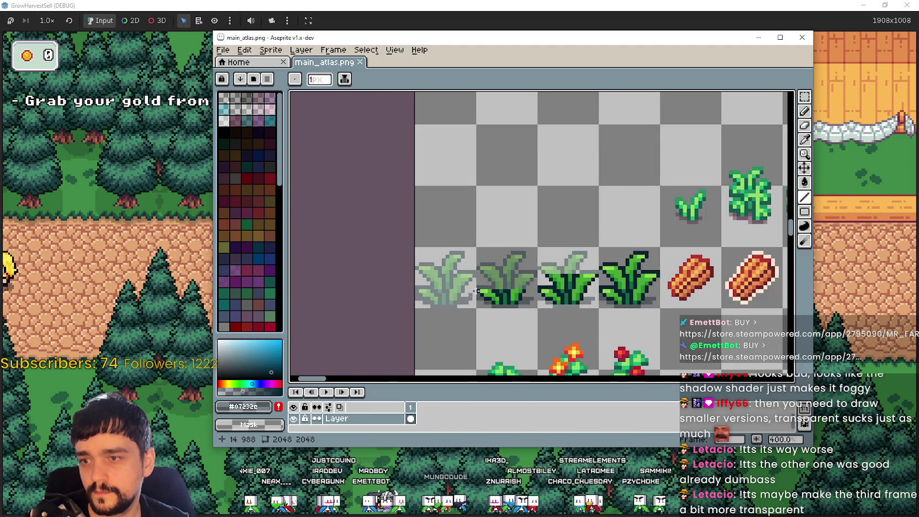
pyautogui.click(819, 32)
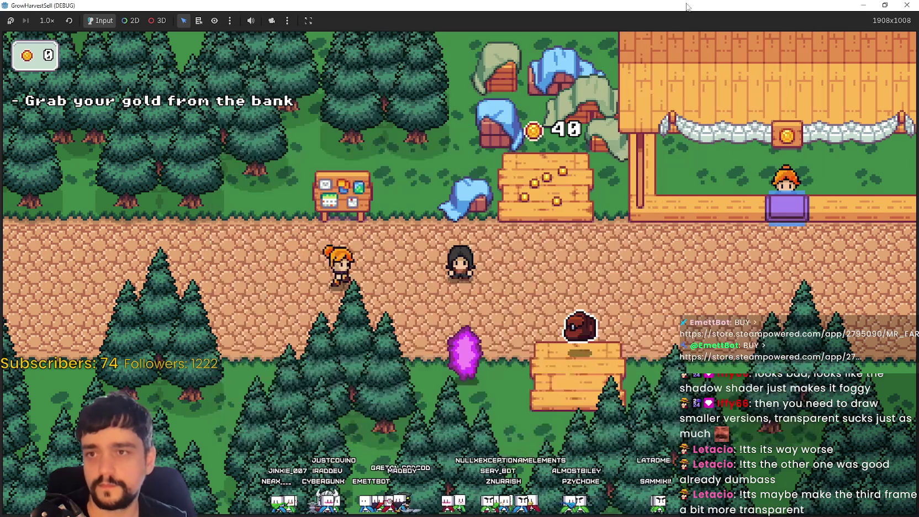
# Restart GrowHarvestSell from the Godot editor, start a new game, and maximize its window.
pyautogui.press('super+Down')
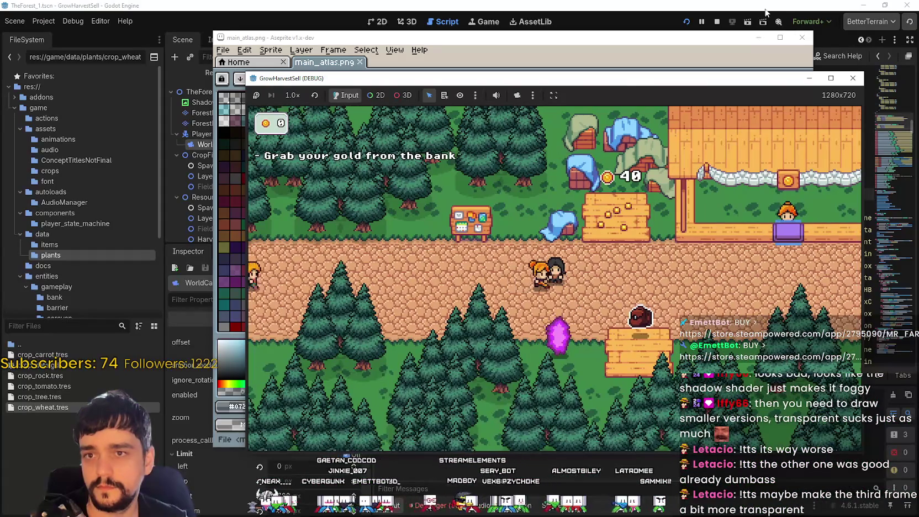
pyautogui.click(766, 12)
pyautogui.click(686, 21)
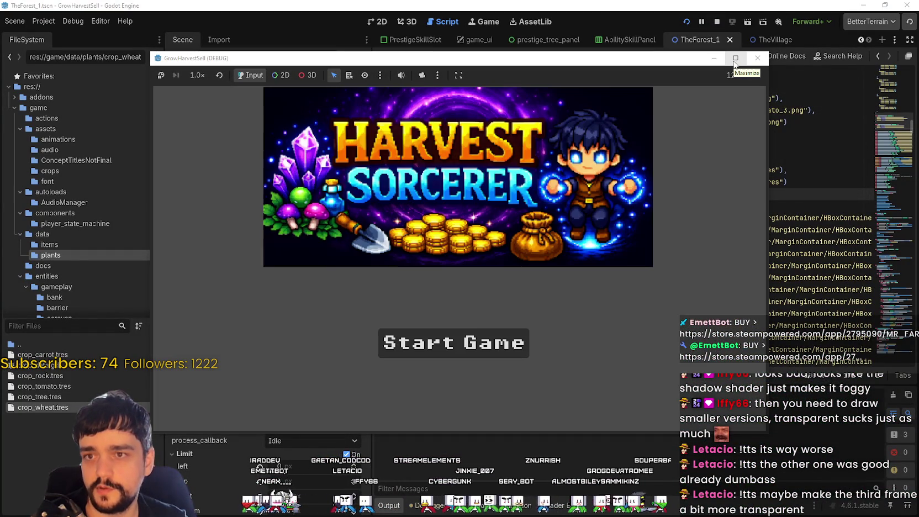
pyautogui.click(453, 343)
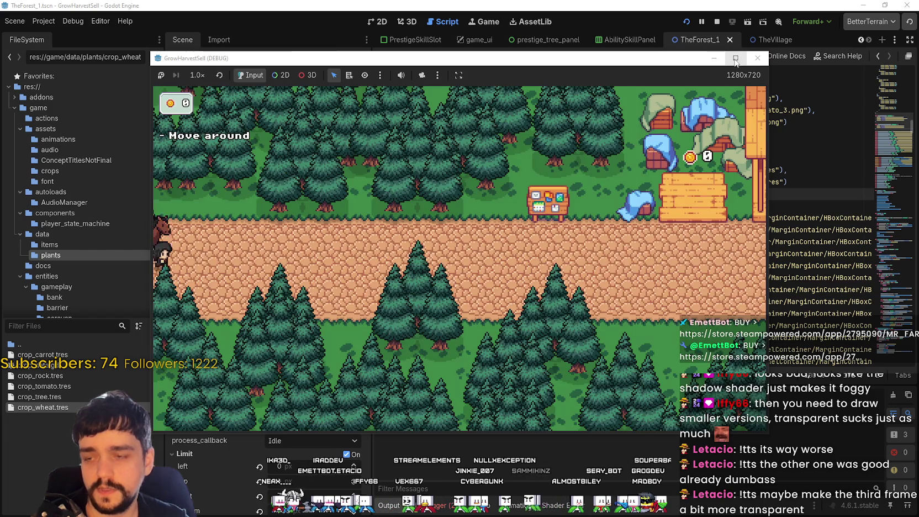
pyautogui.click(735, 58)
# Walk right in the village, unlock the Portal skill, and travel to forest Stage 1.
pyautogui.press('d')
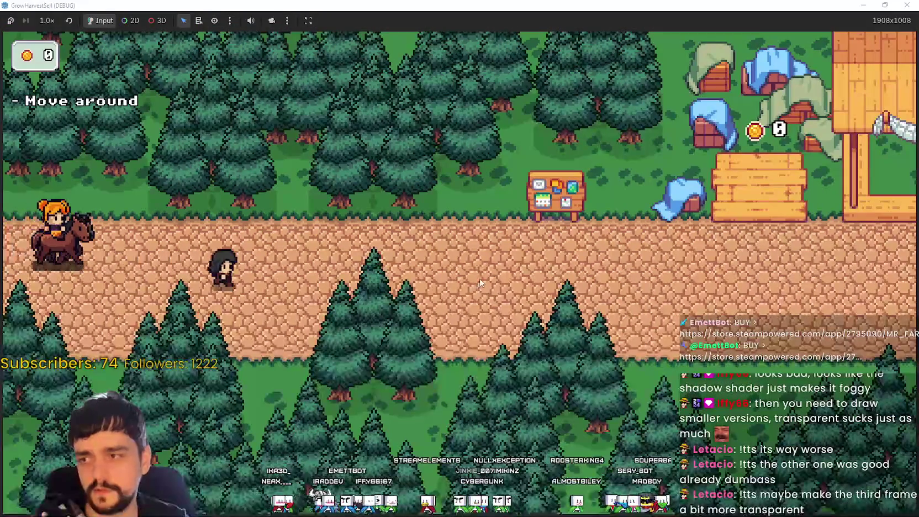
pyautogui.press('d')
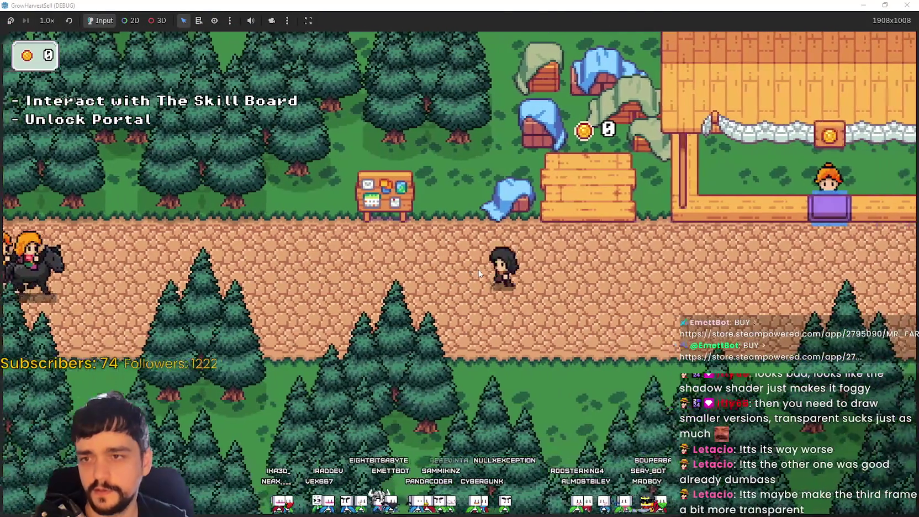
pyautogui.press('w')
pyautogui.press('e')
pyautogui.click(492, 292)
pyautogui.press('Escape')
pyautogui.press('d')
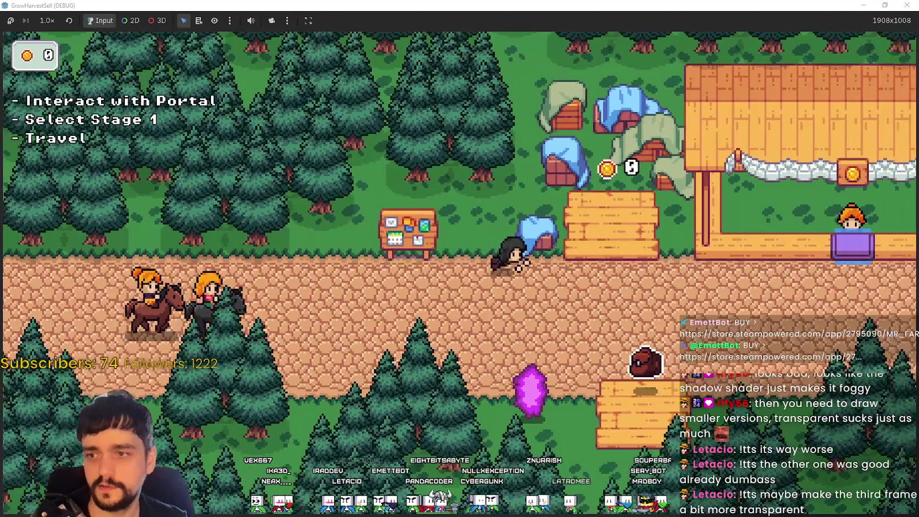
pyautogui.press('a')
pyautogui.press('e')
pyautogui.press('Return')
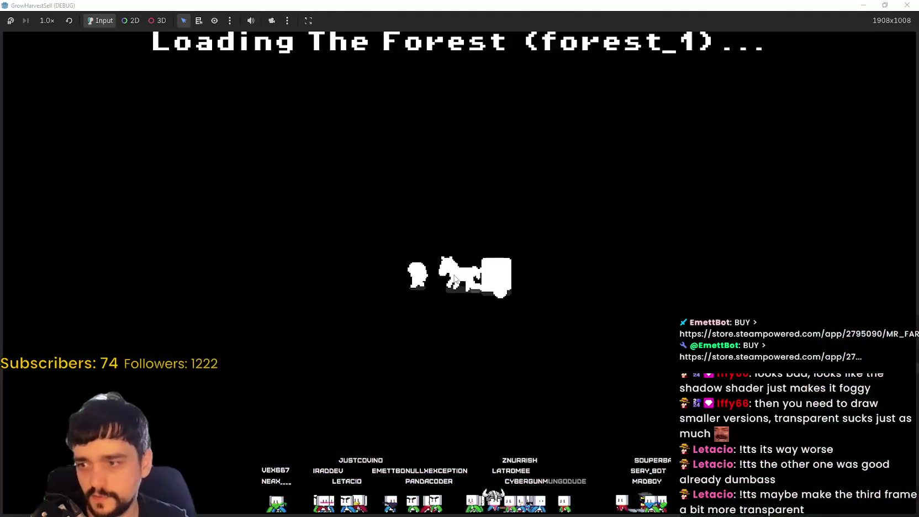
# Walk through the forest to the grass crops and harvest the first one.
pyautogui.press('s')
pyautogui.press('d')
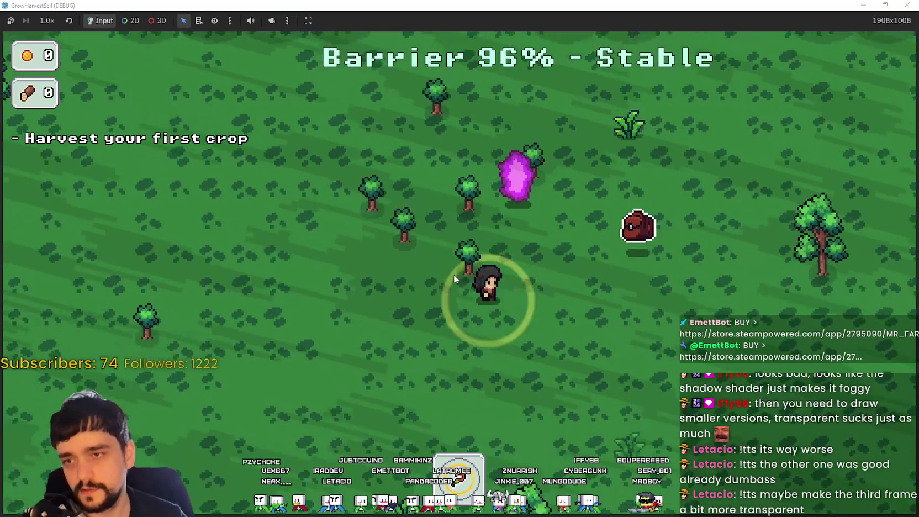
pyautogui.press('s')
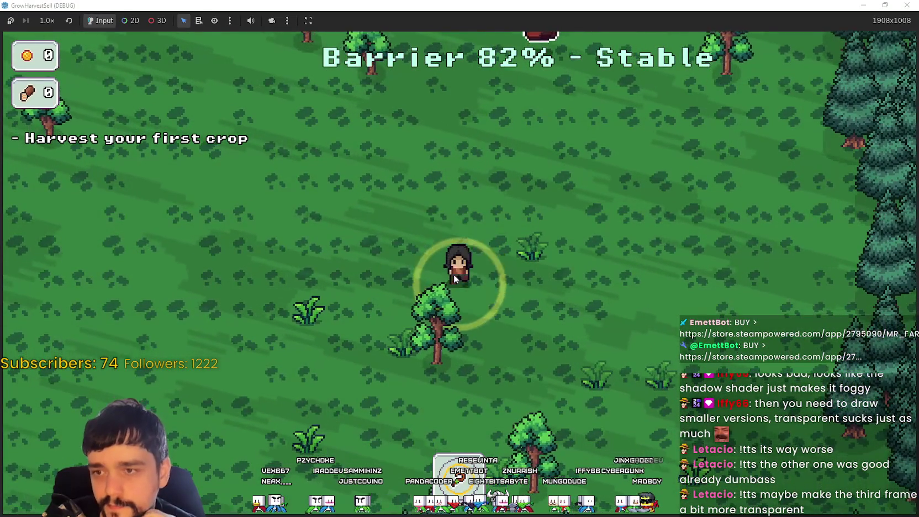
pyautogui.press('s')
pyautogui.press('d')
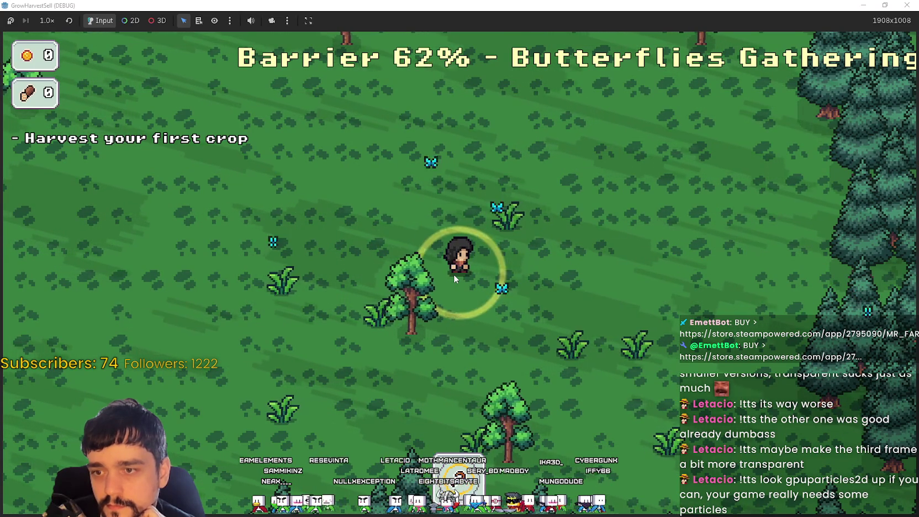
pyautogui.press('s')
pyautogui.press('d')
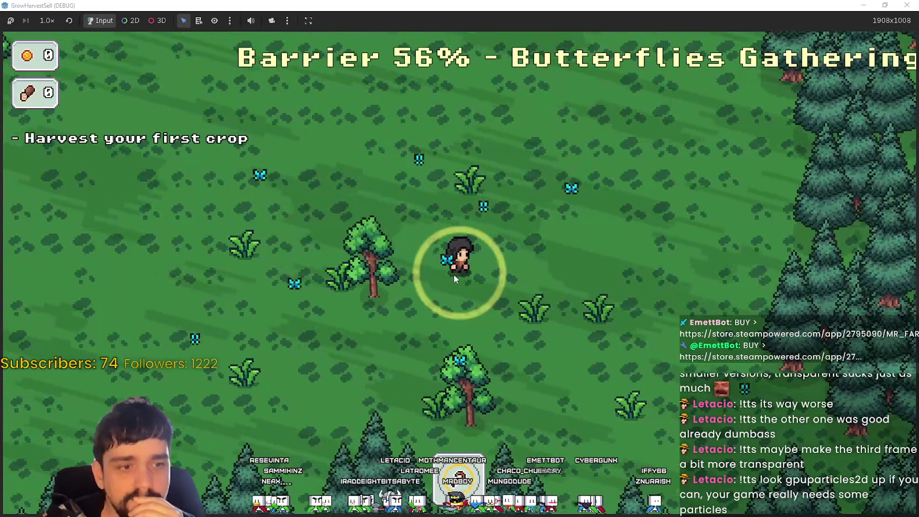
pyautogui.press('s')
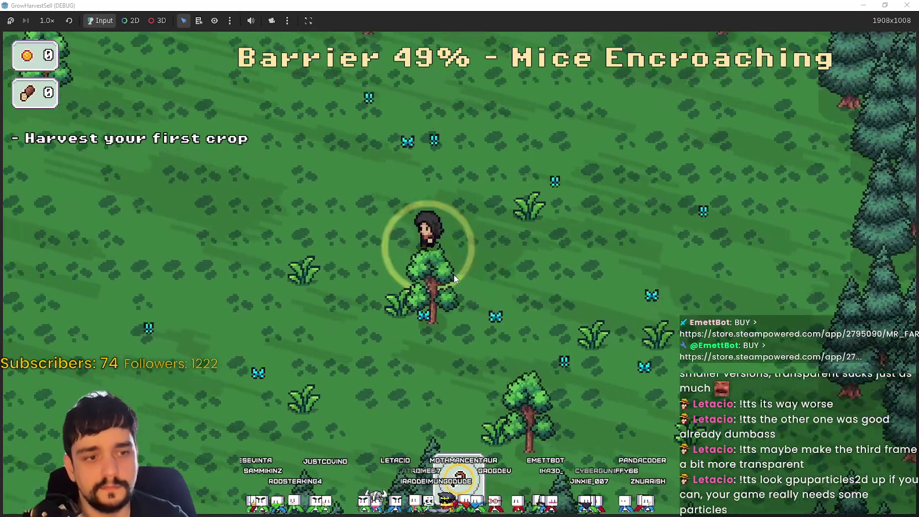
pyautogui.press('a')
pyautogui.press('s')
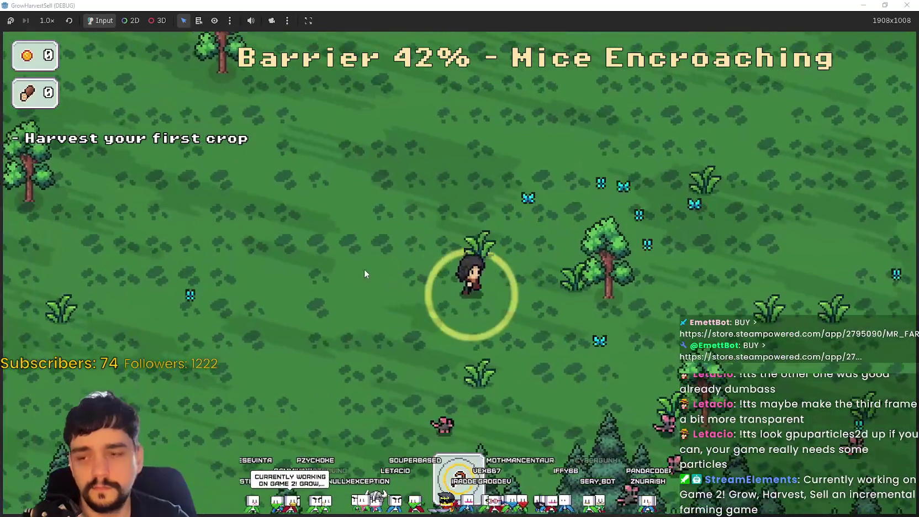
pyautogui.press('w')
pyautogui.press('d')
pyautogui.press('s')
pyautogui.press('d')
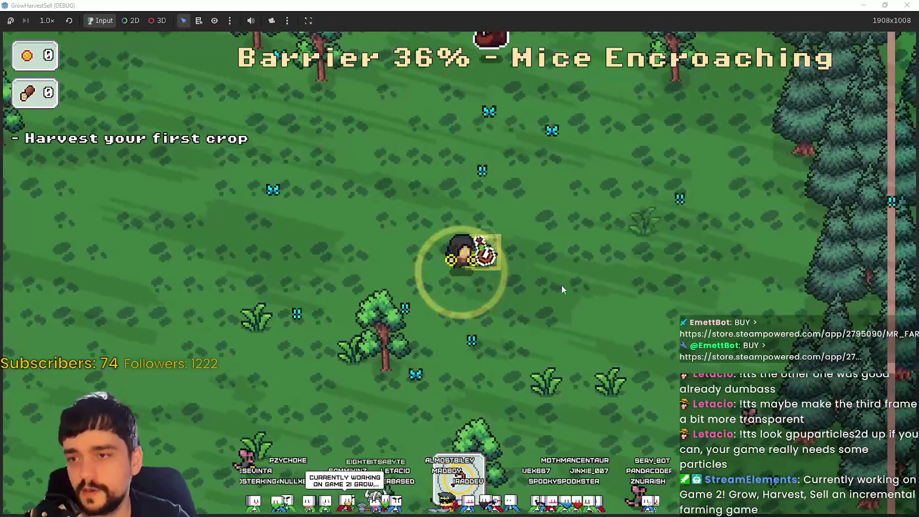
pyautogui.press('s')
pyautogui.press('d')
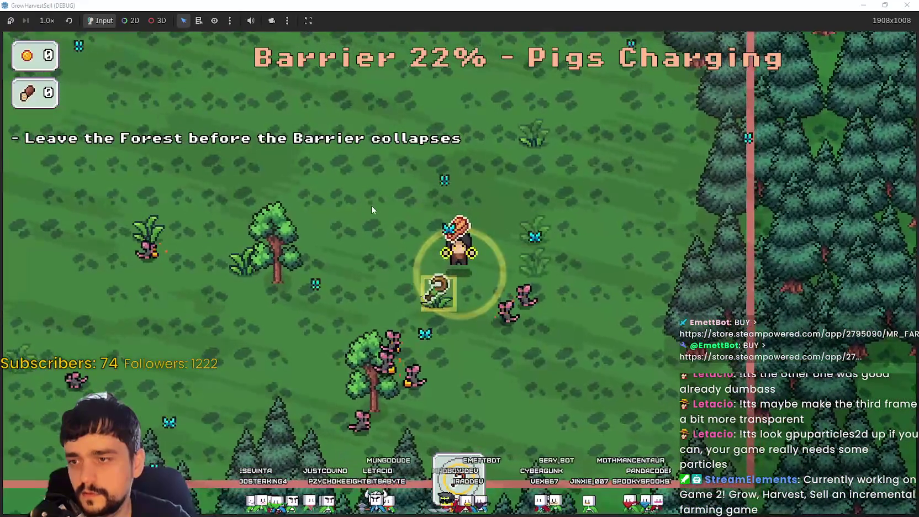
# Grab a second crop, exit before the barrier collapses, and restore the game window.
pyautogui.press('w')
pyautogui.press('a')
pyautogui.press('w')
pyautogui.press('a')
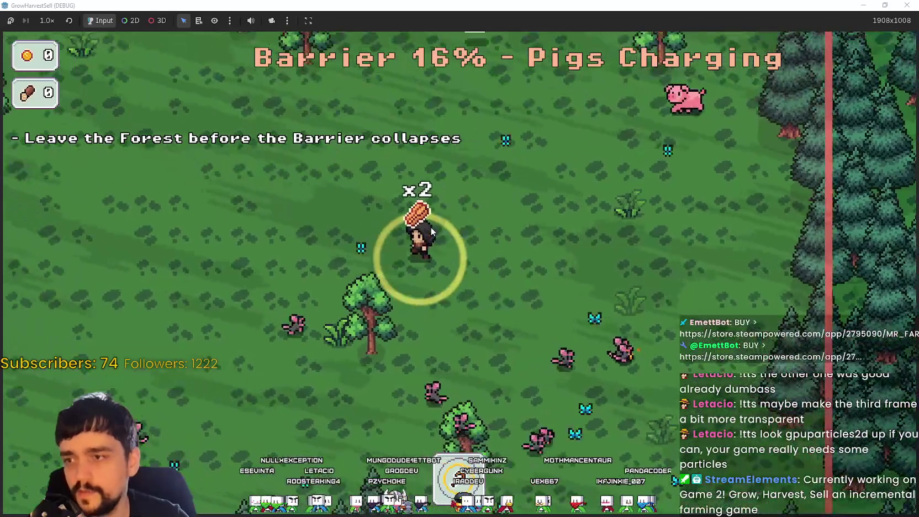
pyautogui.press('w')
pyautogui.press('a')
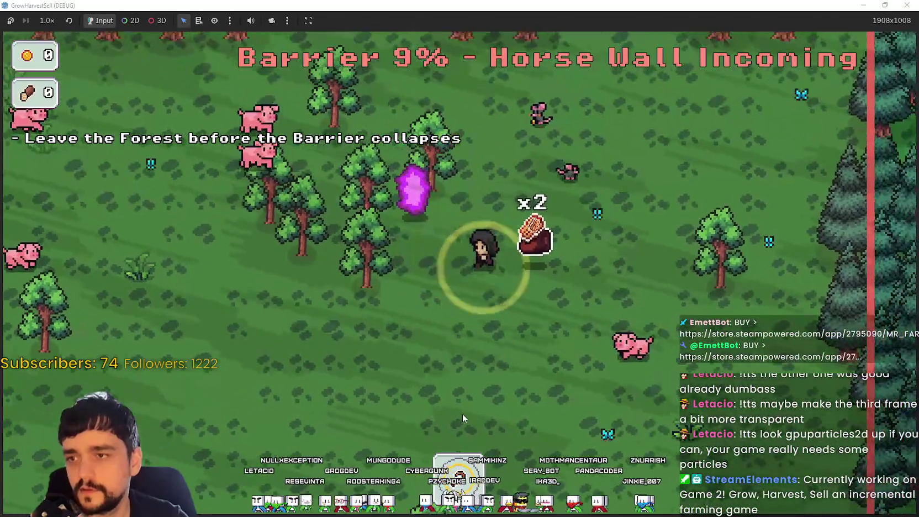
pyautogui.press('d')
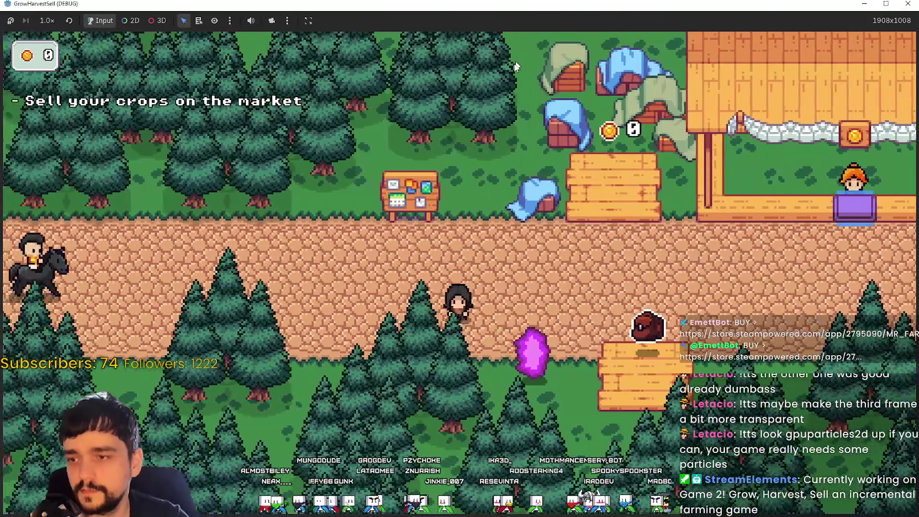
pyautogui.doubleClick(501, 4)
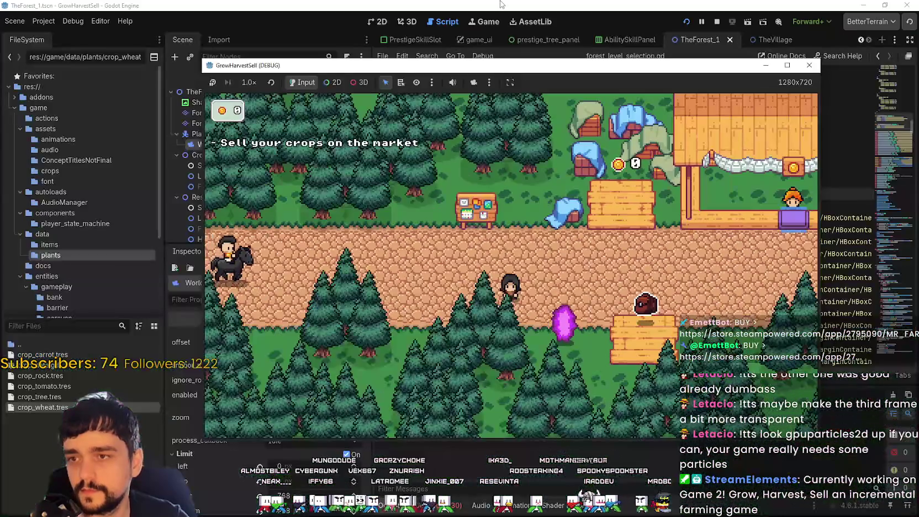
# Open the stage selection, travel to forest Stage 1, and maximize the game window.
pyautogui.click(501, 4)
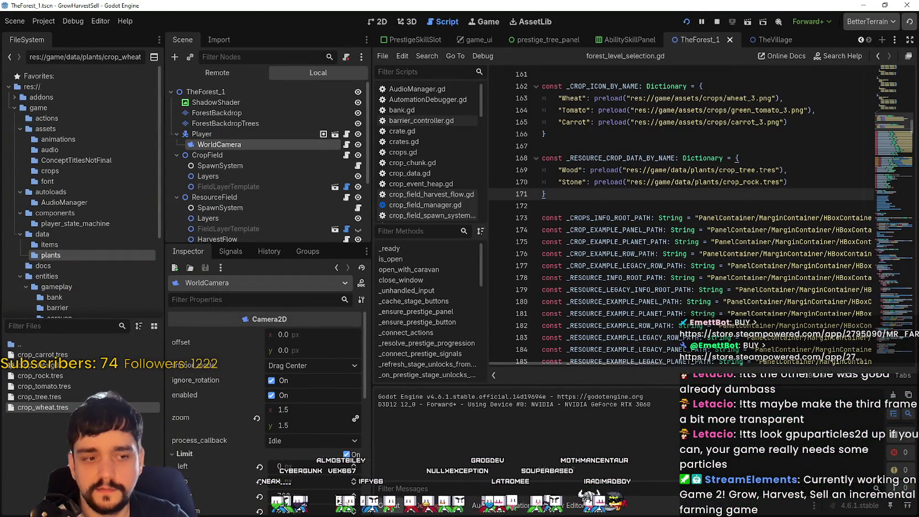
pyautogui.hotkey('alt', 'Tab')
pyautogui.press('p')
pyautogui.press('p')
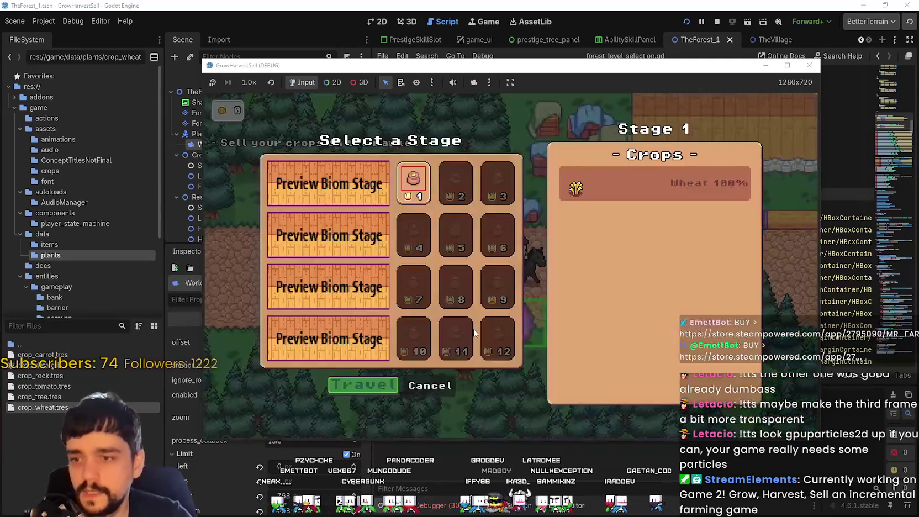
pyautogui.click(355, 385)
pyautogui.click(787, 65)
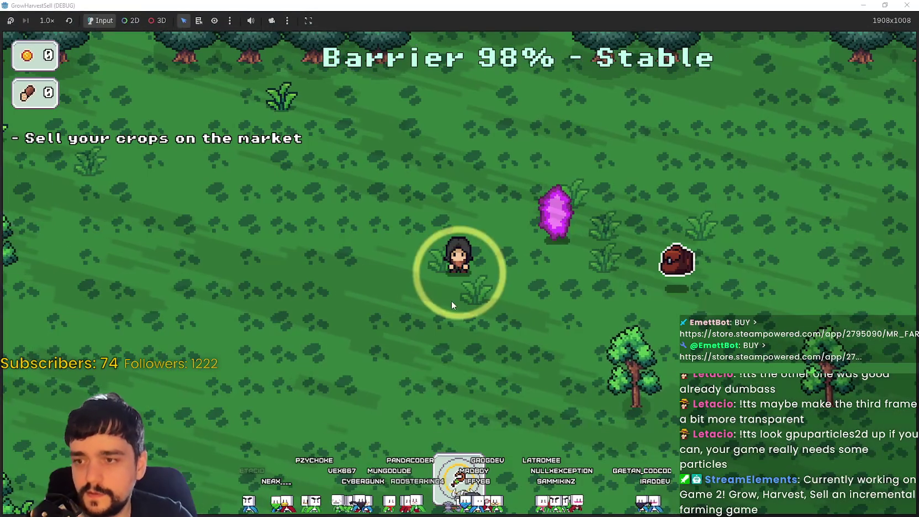
# Walk around the forest with WASD until the barrier hits 0%, then stop the game with F8.
pyautogui.press('a')
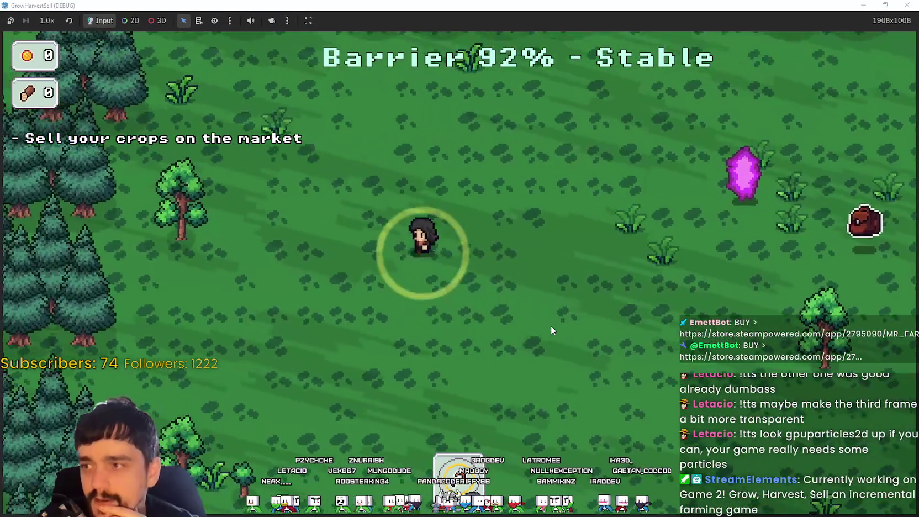
pyautogui.press('w')
pyautogui.press('d')
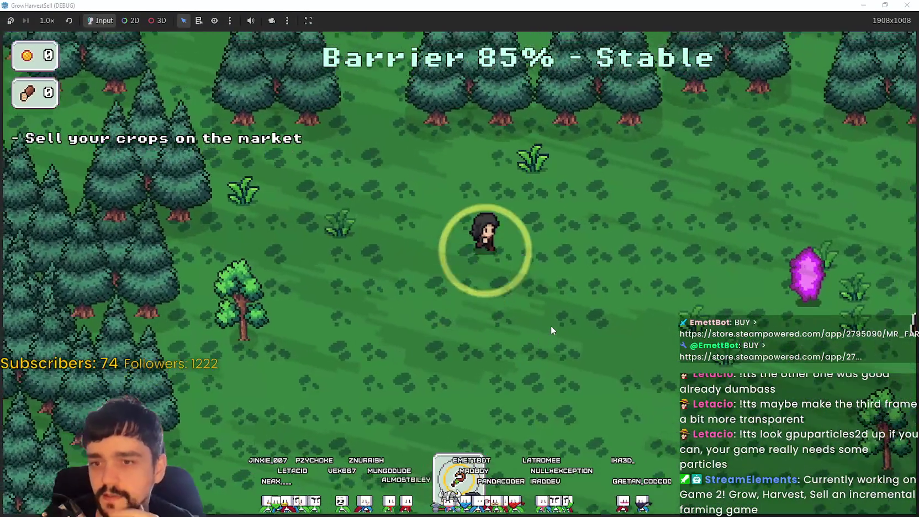
pyautogui.press('a')
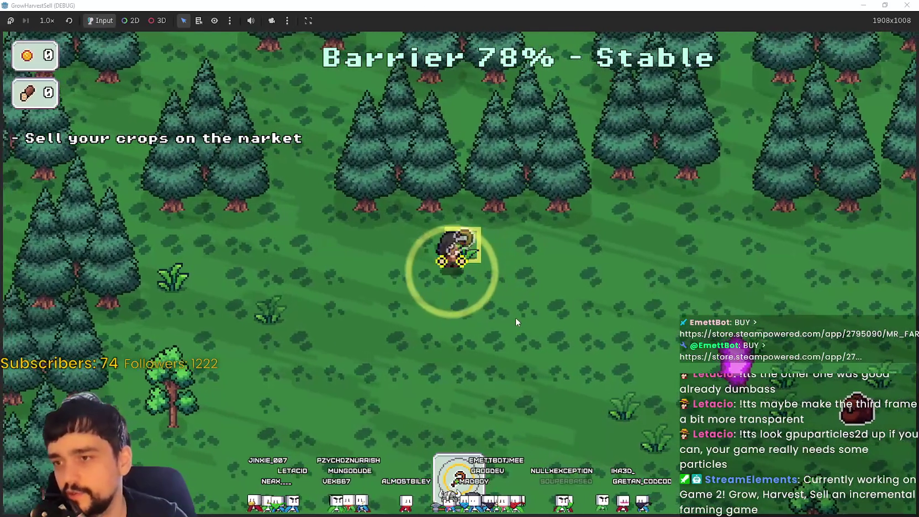
pyautogui.press('s')
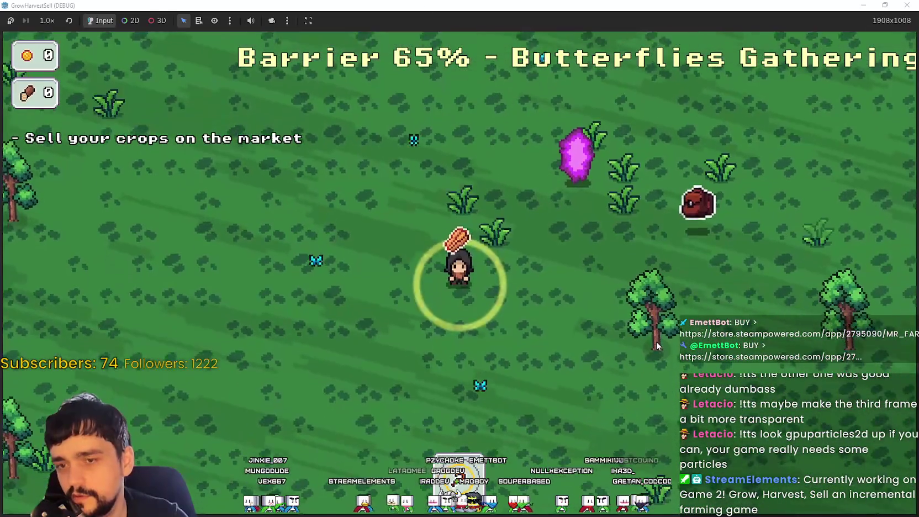
pyautogui.press('d')
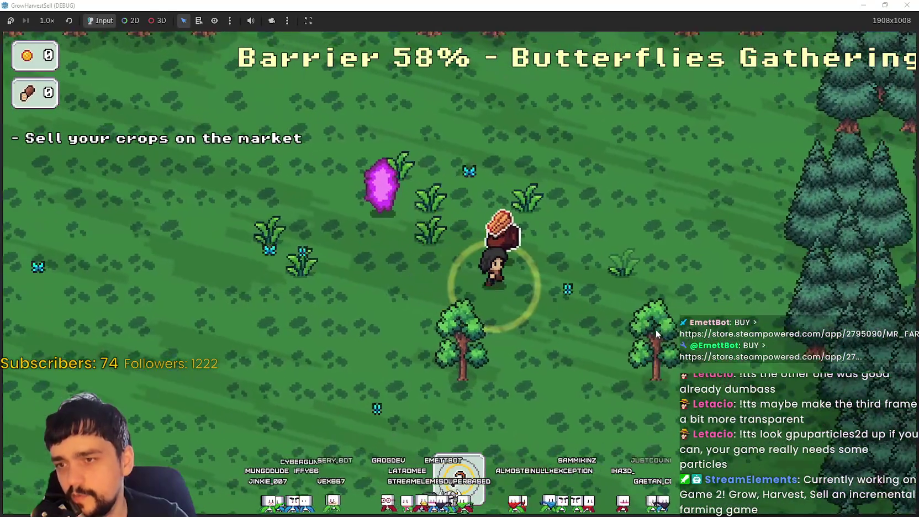
pyautogui.press('s')
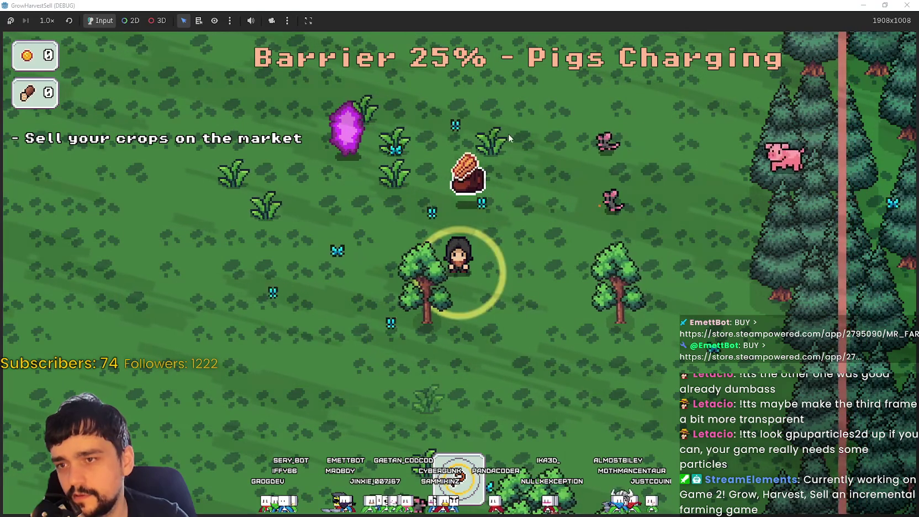
pyautogui.press('a')
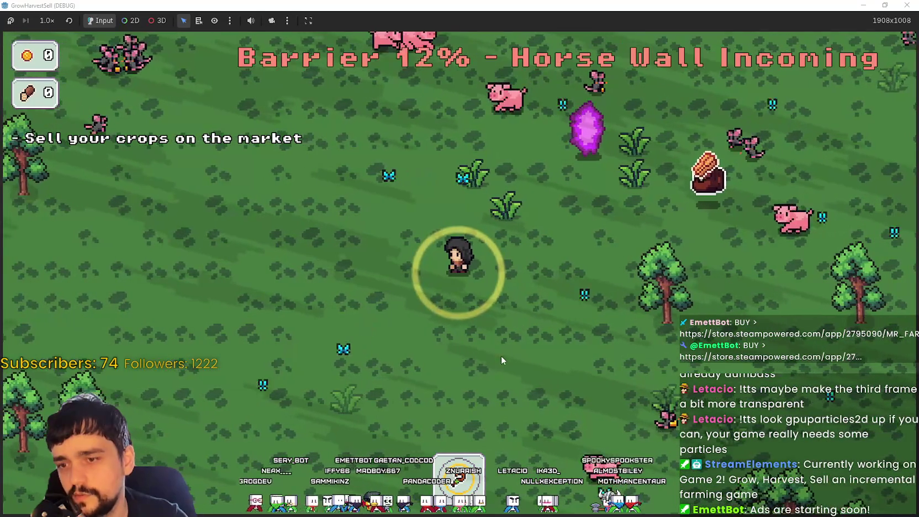
pyautogui.press('a')
pyautogui.press('w')
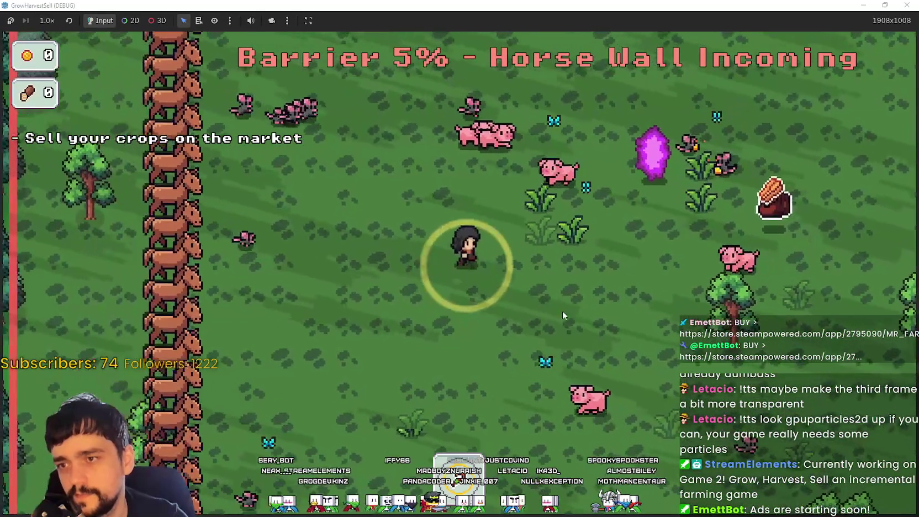
pyautogui.press('w')
pyautogui.press('d')
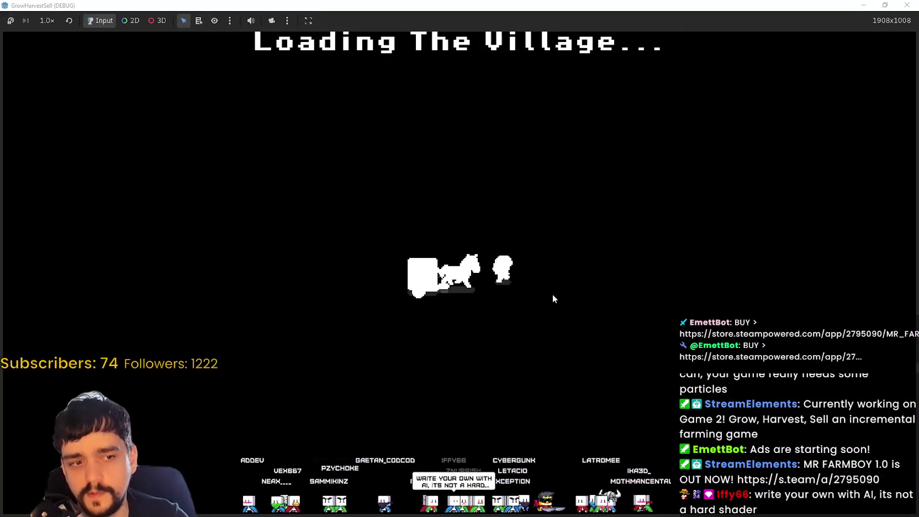
pyautogui.press('F8')
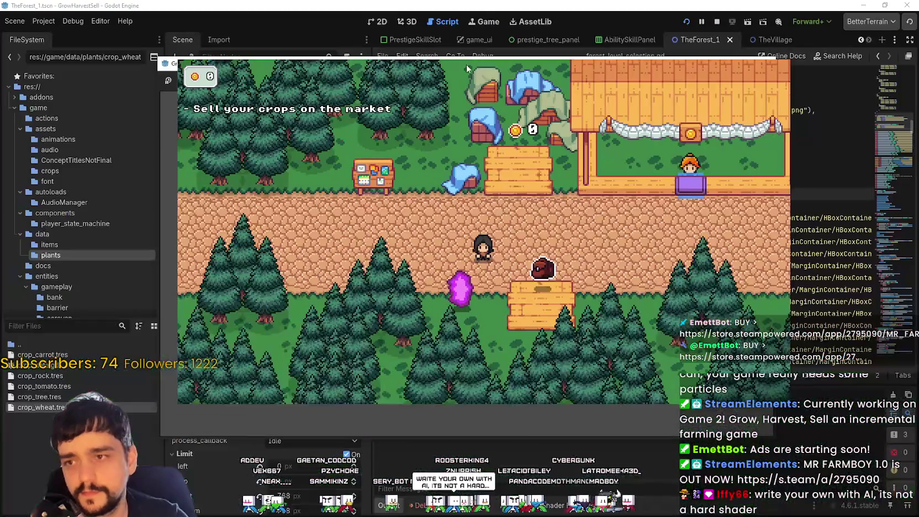
# Scroll through the crop dictionaries in forest_level_selection.gd, then switch to the Fill Progress browser page.
pyautogui.scroll(-2, 625, 256)
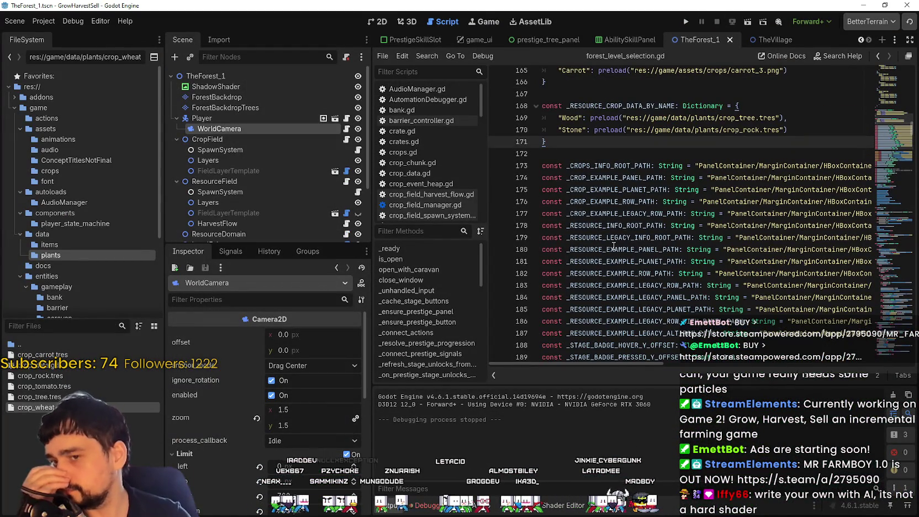
pyautogui.scroll(3, 614, 246)
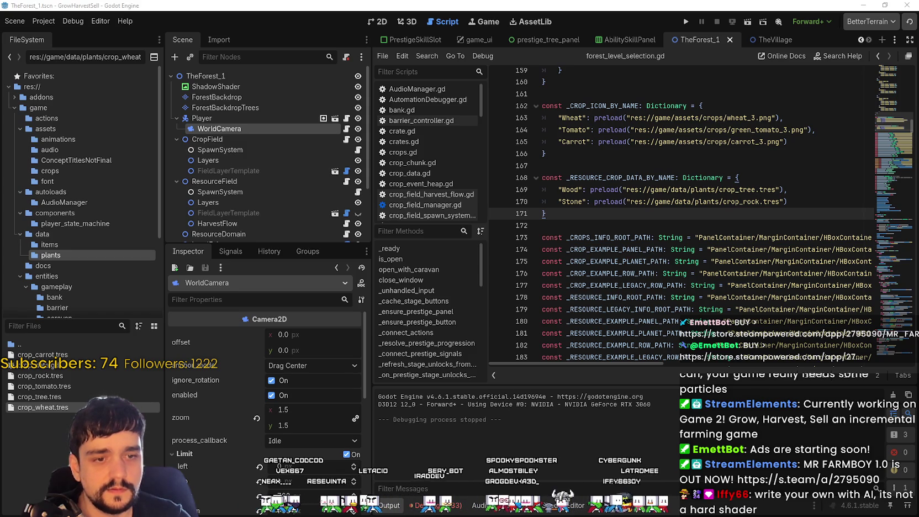
pyautogui.hotkey('alt', 'Tab')
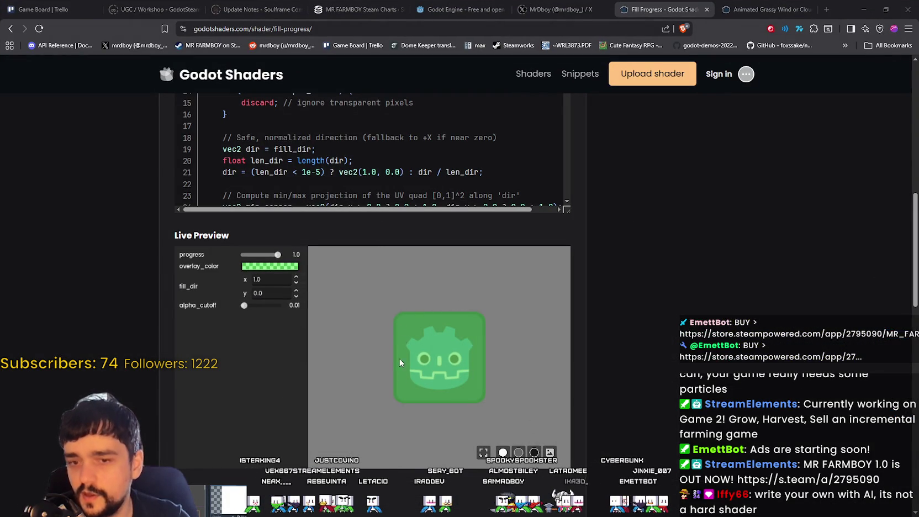
# Set the preview's overlay_color to translucent black 00000080.
pyautogui.moveTo(277, 257)
pyautogui.mouseDown()
pyautogui.moveTo(244, 264)
pyautogui.moveTo(283, 260)
pyautogui.moveTo(262, 257)
pyautogui.moveTo(272, 255)
pyautogui.moveTo(318, 263)
pyautogui.moveTo(243, 260)
pyautogui.moveTo(284, 246)
pyautogui.moveTo(263, 255)
pyautogui.mouseUp()
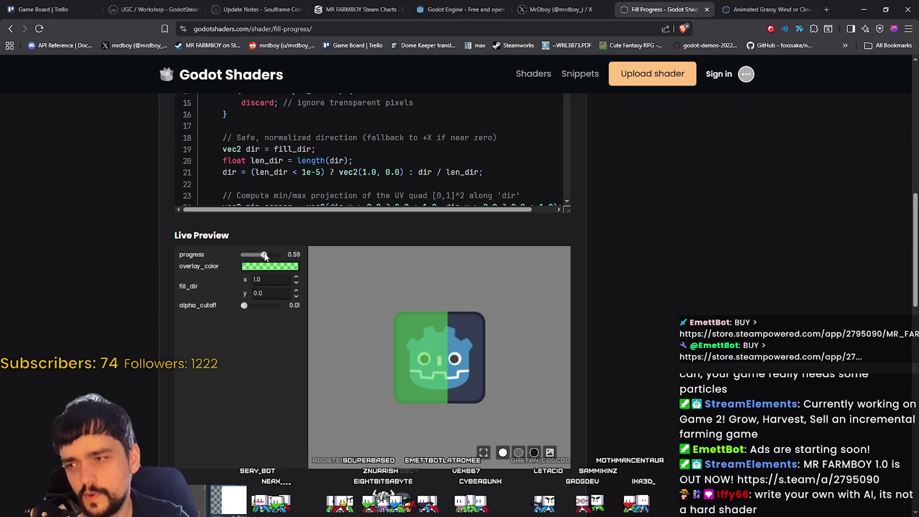
pyautogui.click(267, 268)
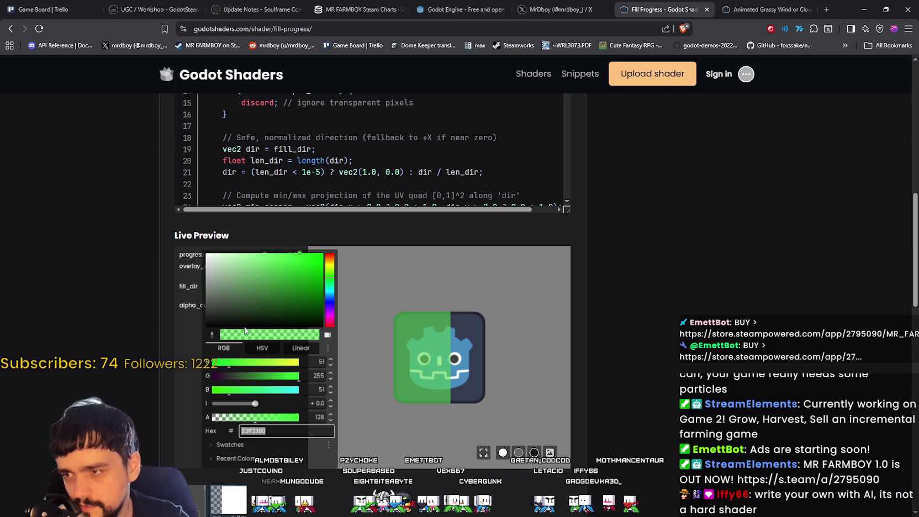
pyautogui.moveTo(221, 323); pyautogui.dragTo(199, 348)
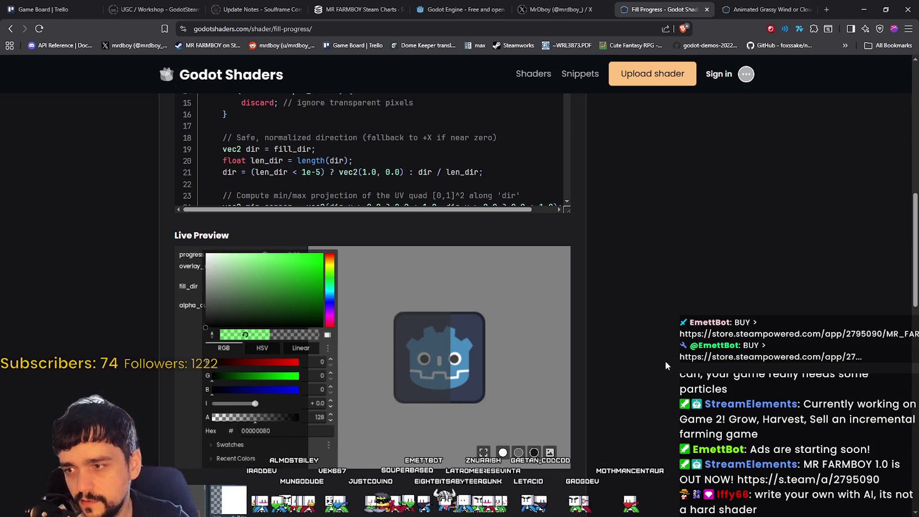
pyautogui.click(369, 436)
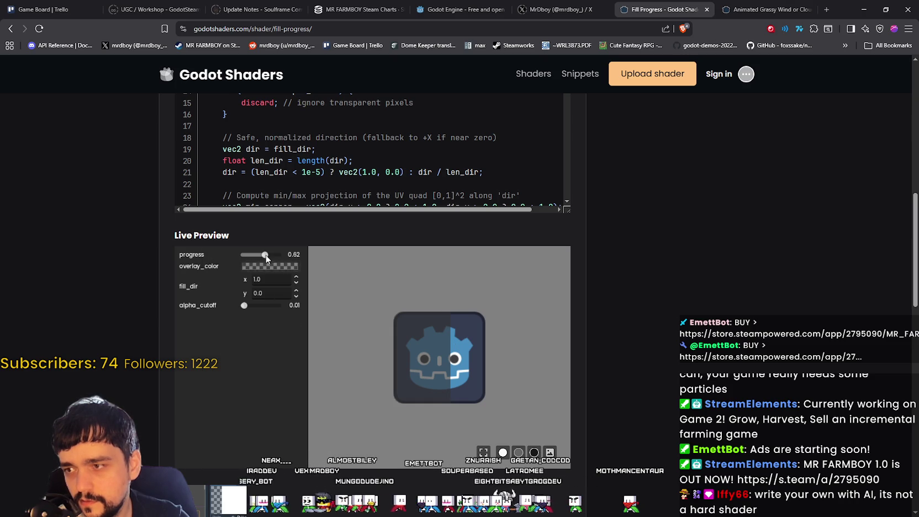
pyautogui.moveTo(265, 255); pyautogui.dragTo(255, 256)
# Set fill_dir to x 0.0, y -1.0 and raise progress to 1.0.
pyautogui.click(296, 290)
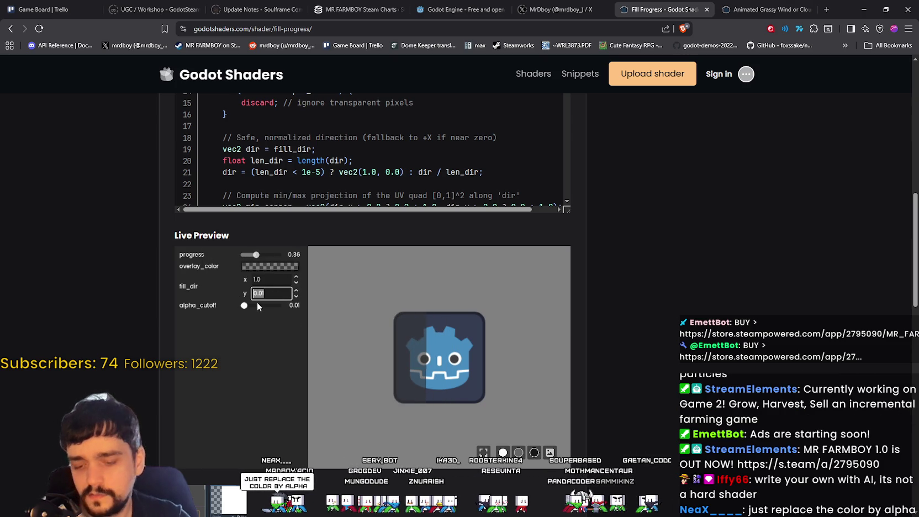
pyautogui.write('1.0')
pyautogui.tripleClick(279, 280)
pyautogui.write('0.0')
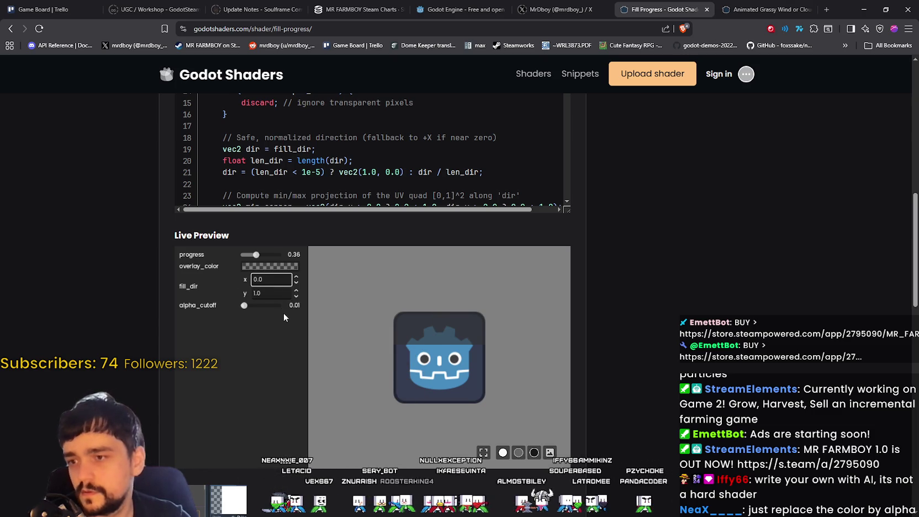
pyautogui.moveTo(255, 257); pyautogui.dragTo(259, 260)
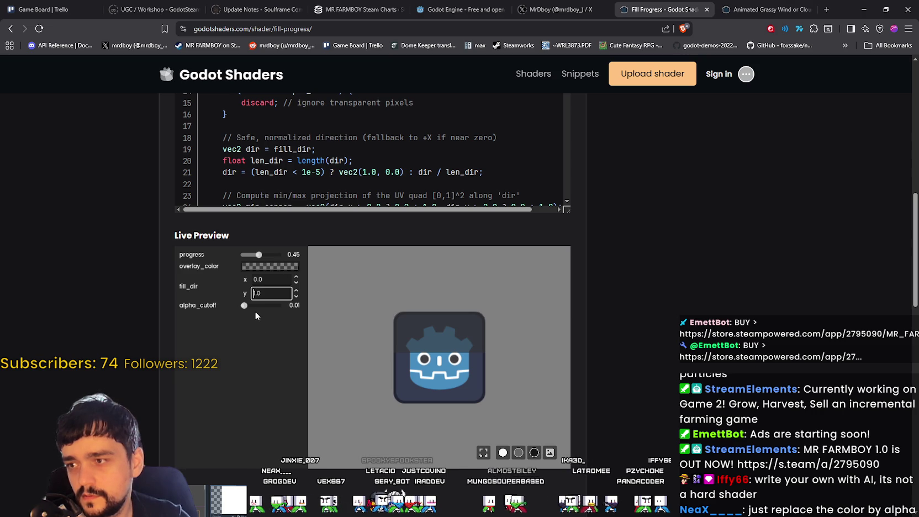
pyautogui.write('1')
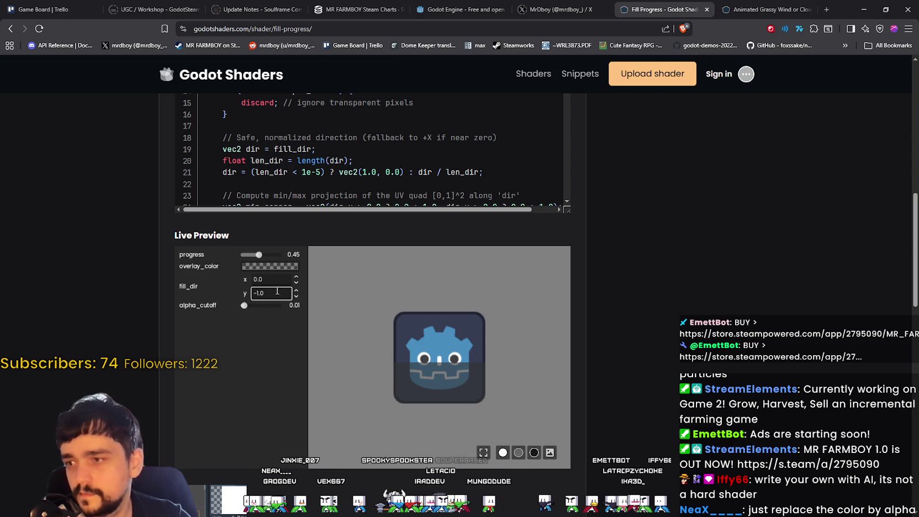
pyautogui.moveTo(249, 257)
pyautogui.mouseDown()
pyautogui.moveTo(275, 255)
pyautogui.moveTo(236, 255)
pyautogui.moveTo(251, 248)
pyautogui.moveTo(233, 242)
pyautogui.moveTo(272, 242)
pyautogui.moveTo(250, 243)
pyautogui.mouseUp()
pyautogui.hotkey('alt', 'Tab')
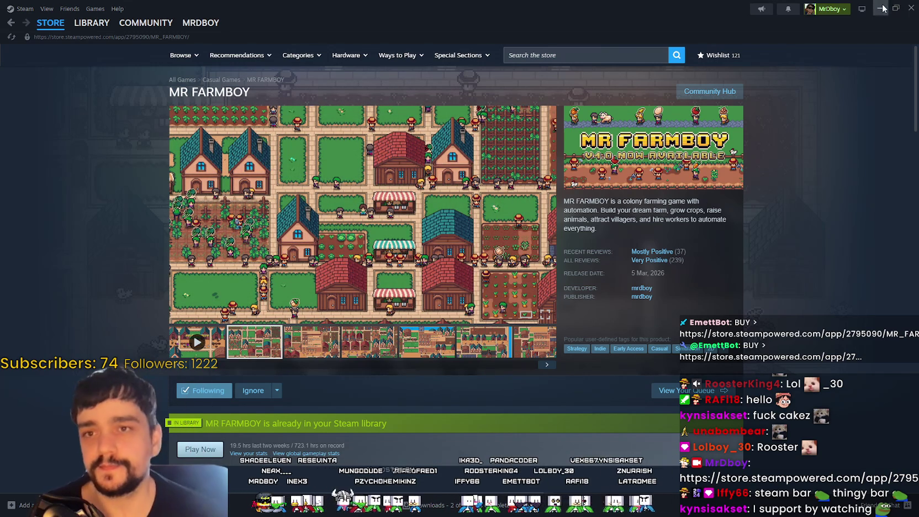
# Minimize Steam's MR FARMBOY store page to return to the Godot editor.
pyautogui.moveTo(48, 31)
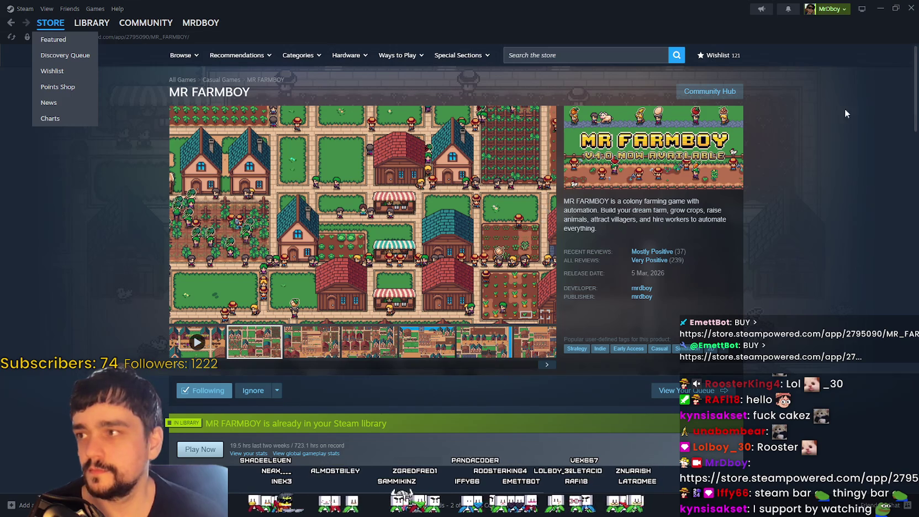
pyautogui.click(878, 9)
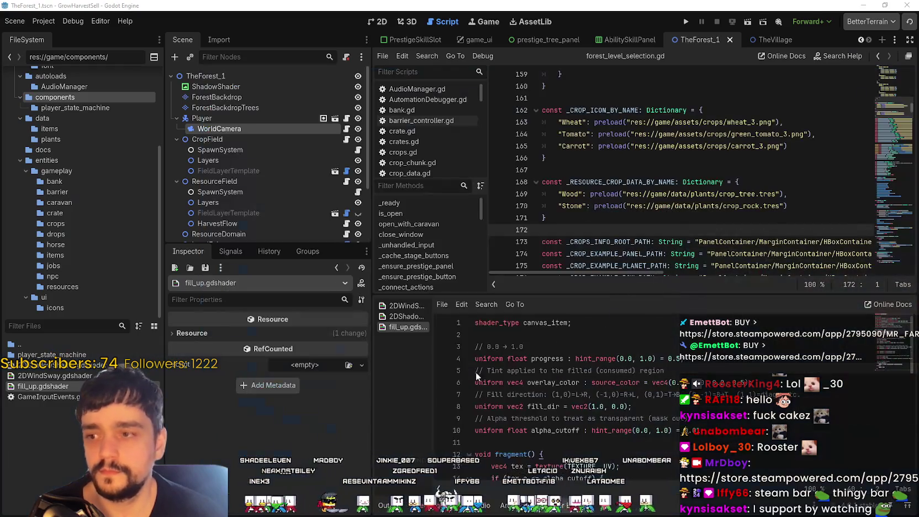
# Refocus the Godot script editor on empty line 172, then open the plants data folder.
pyautogui.click(645, 217)
pyautogui.scroll(-9, 667, 390)
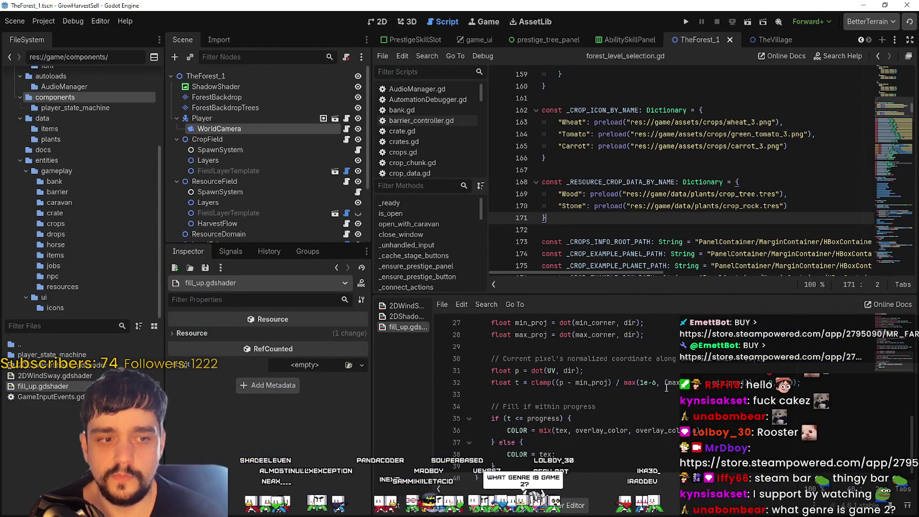
pyautogui.click(608, 228)
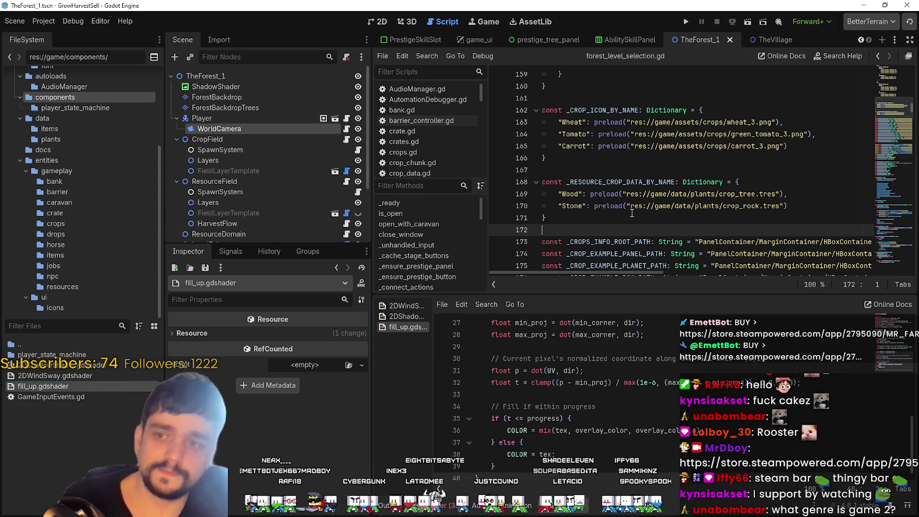
pyautogui.scroll(-1, 640, 211)
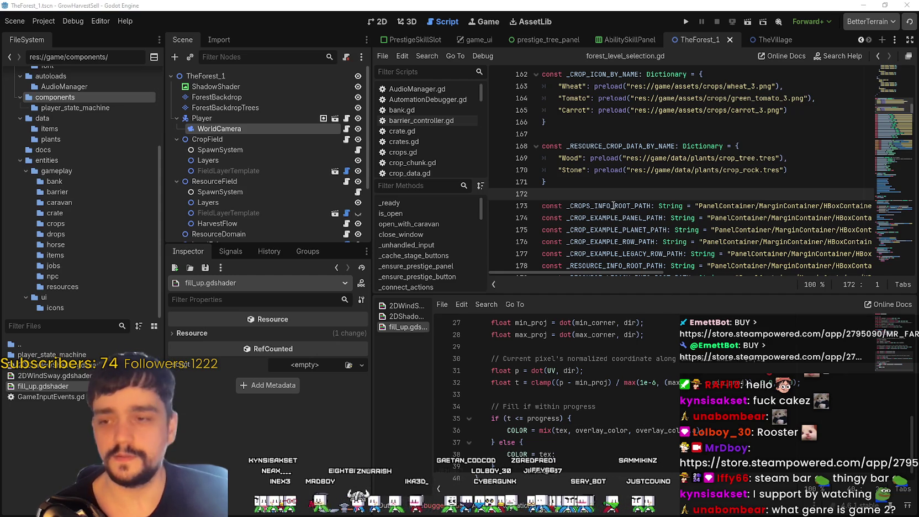
pyautogui.click(589, 192)
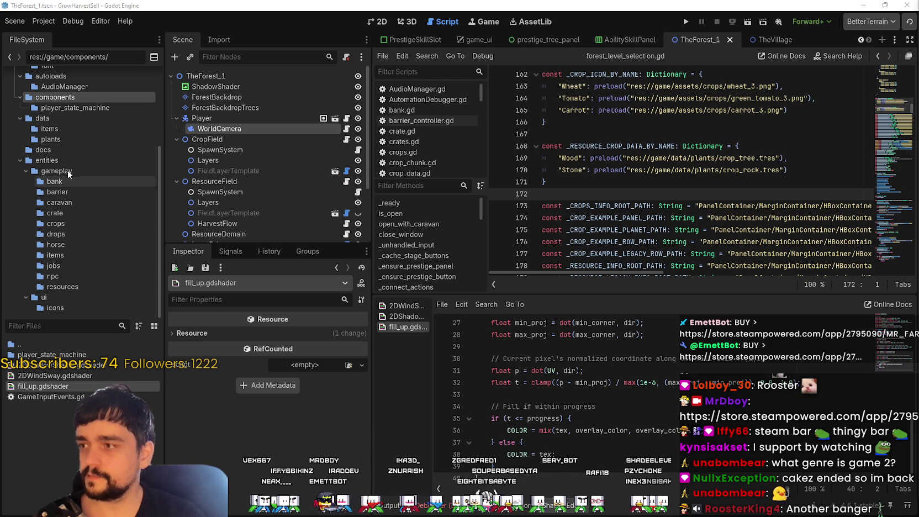
pyautogui.click(51, 139)
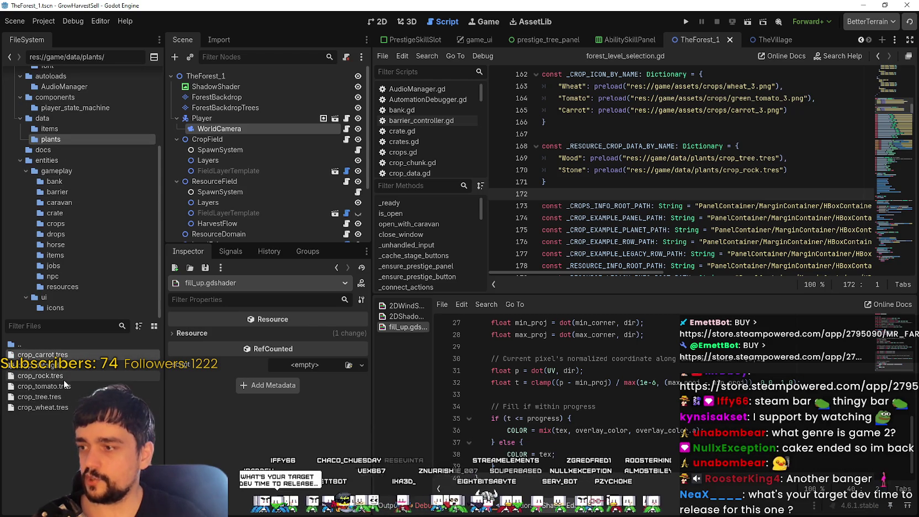
# Open crop_wheat.tres and expand its 16×32 AtlasTexture cropTexture in the Inspector.
pyautogui.click(42, 407)
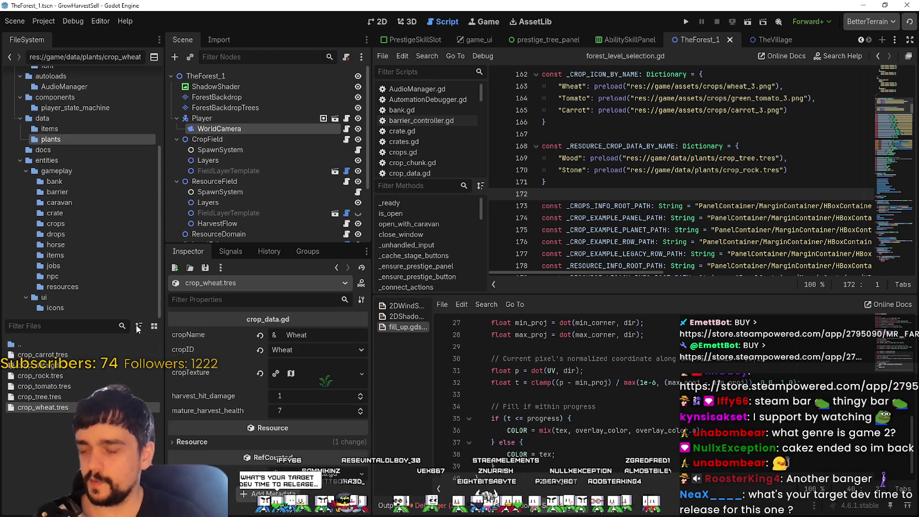
pyautogui.click(323, 379)
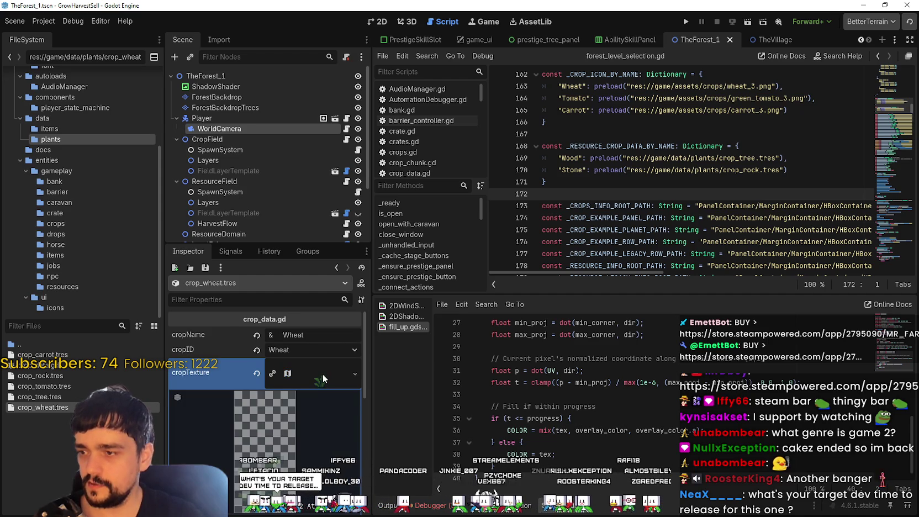
pyautogui.scroll(-2, 303, 454)
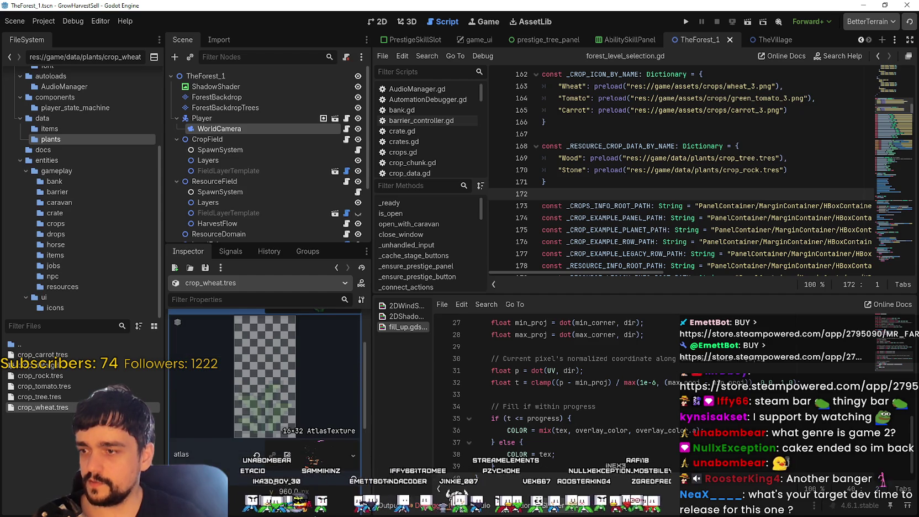
pyautogui.scroll(-1, 301, 461)
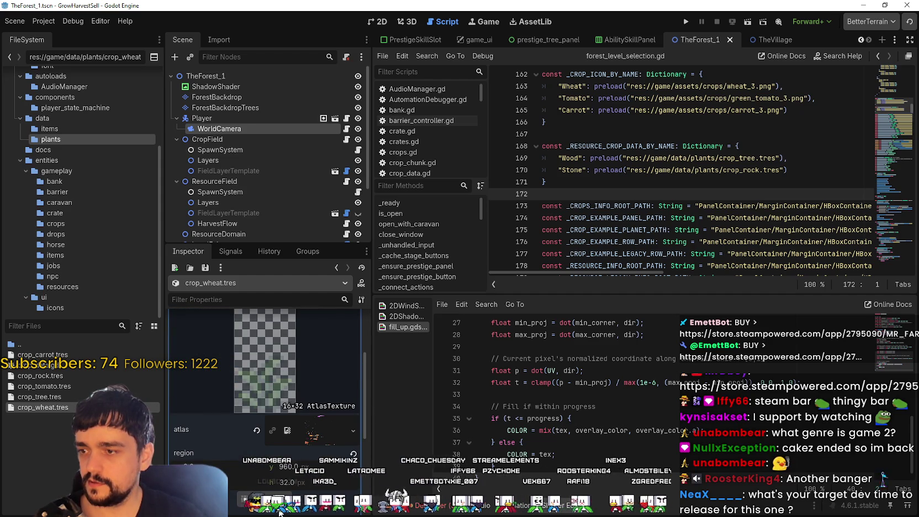
pyautogui.scroll(4, 307, 451)
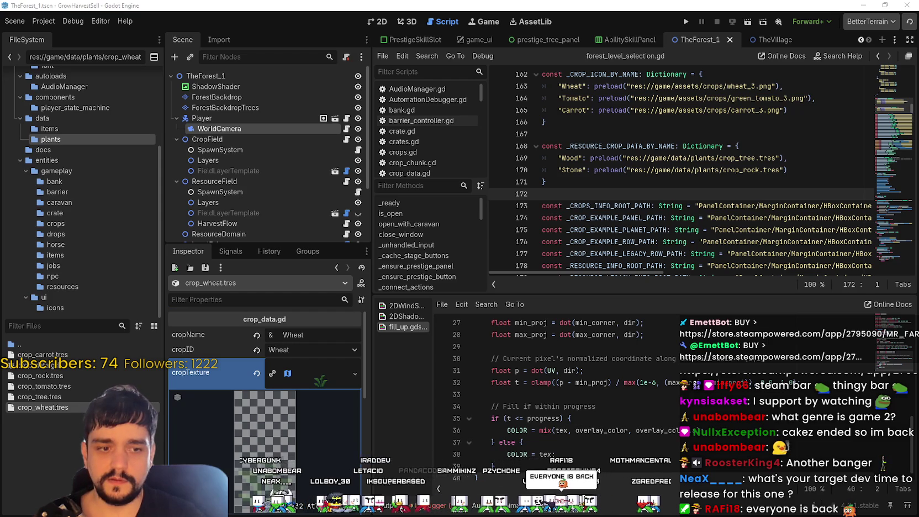
# In Aseprite, marquee-select the fourth, fully grown grass sprite in main_atlas.png, then return to Godot.
pyautogui.hotkey('alt', 'Tab')
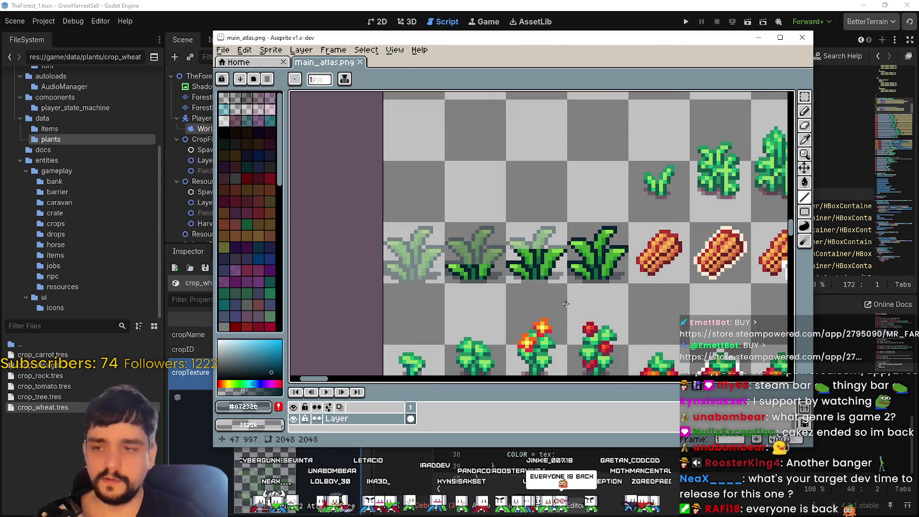
pyautogui.scroll(-2, 568, 293)
pyautogui.scroll(2, 662, 282)
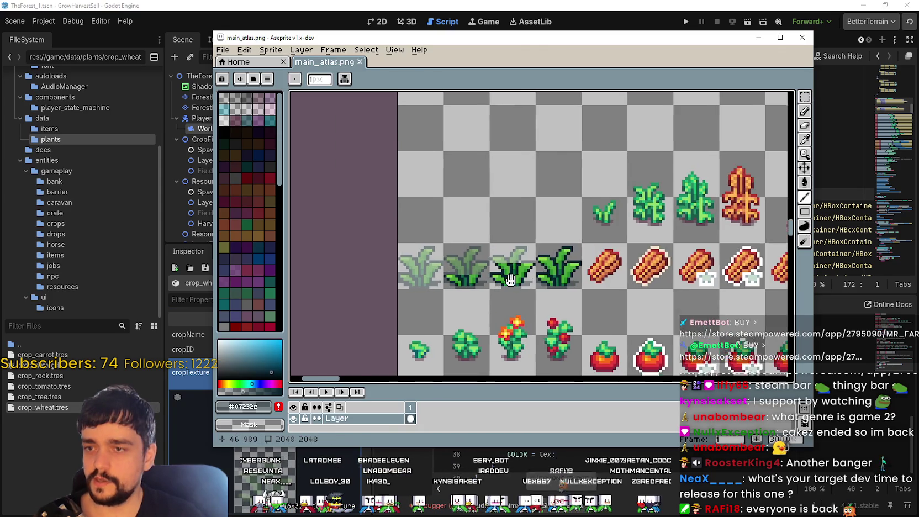
pyautogui.click(804, 100)
pyautogui.moveTo(493, 241); pyautogui.dragTo(541, 289)
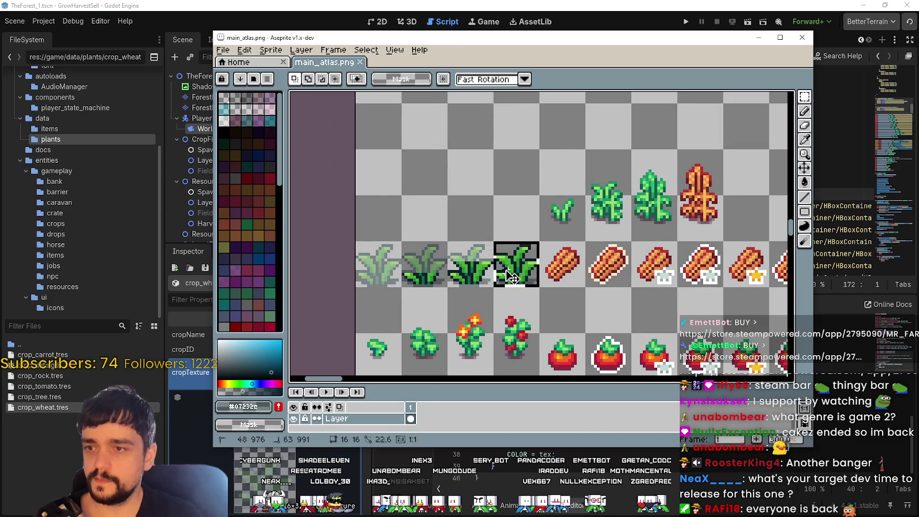
pyautogui.scroll(-2, 504, 295)
pyautogui.scroll(1, 513, 260)
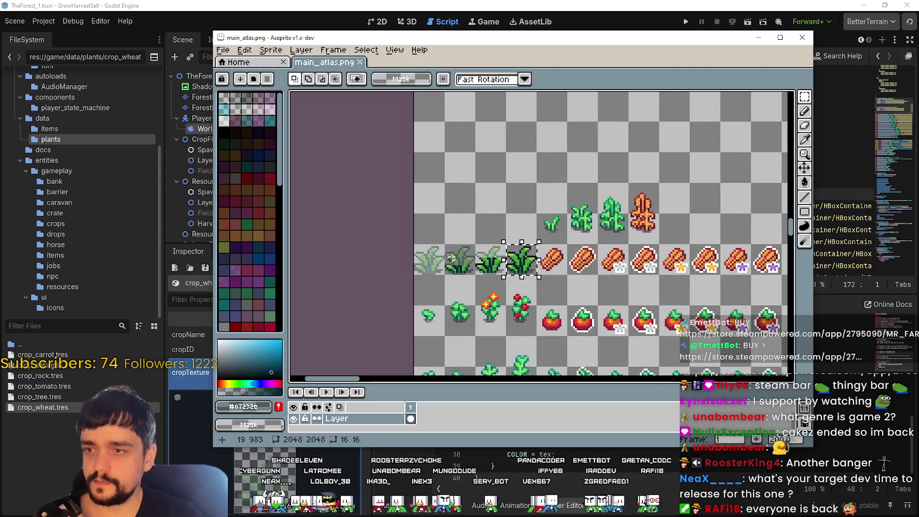
pyautogui.hotkey('alt', 'Tab')
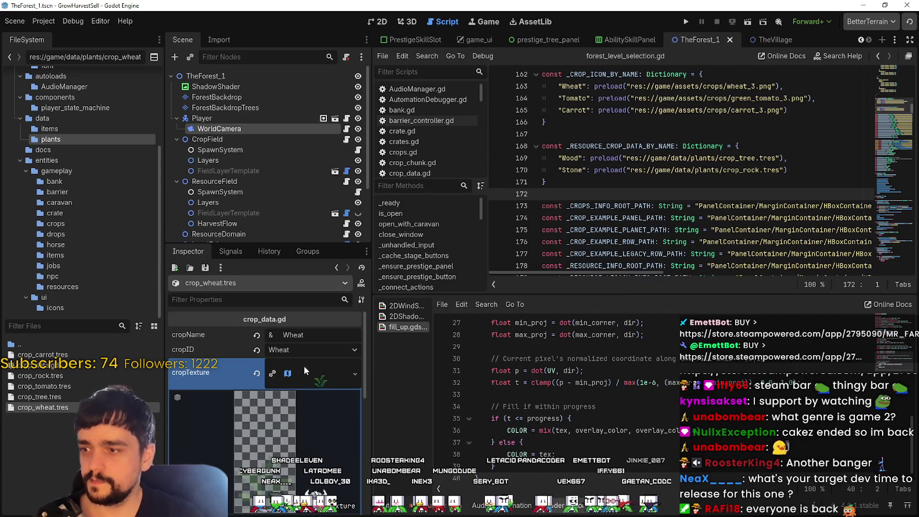
# Restore the wheat cropTexture after an accidental reset and expand its AtlasTexture settings.
pyautogui.click(260, 374)
pyautogui.click(308, 366)
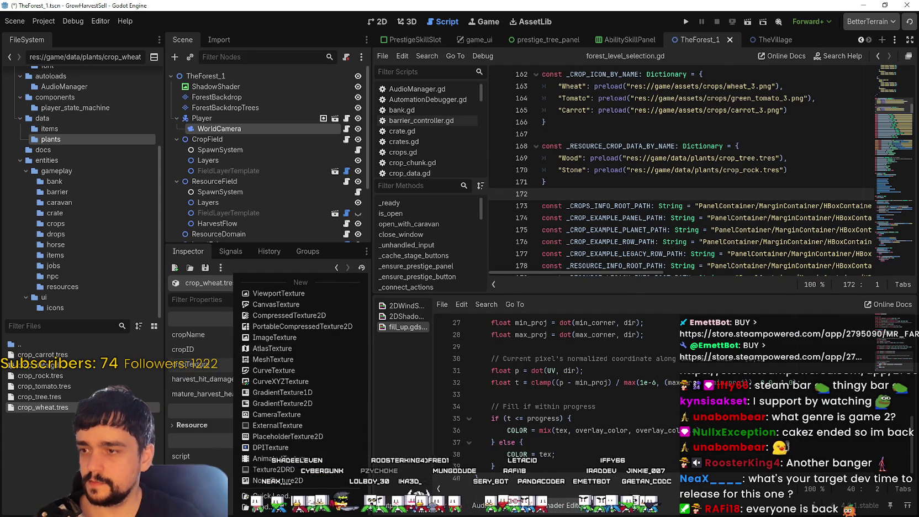
pyautogui.hotkey('ctrl', 'z')
pyautogui.click(278, 375)
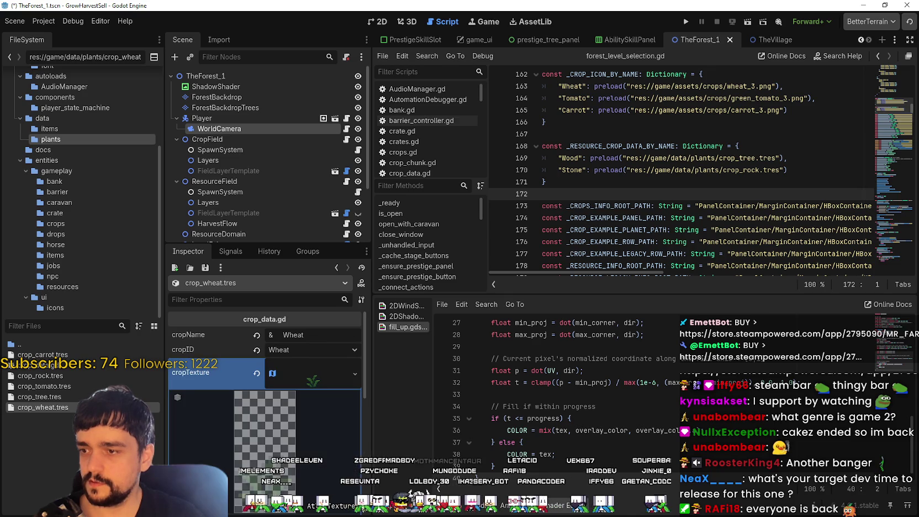
pyautogui.scroll(-2, 283, 488)
pyautogui.scroll(-3, 283, 488)
# With Grid Snap on, crop the atlas region to the 16×16 fourth grass sprite.
pyautogui.click(265, 447)
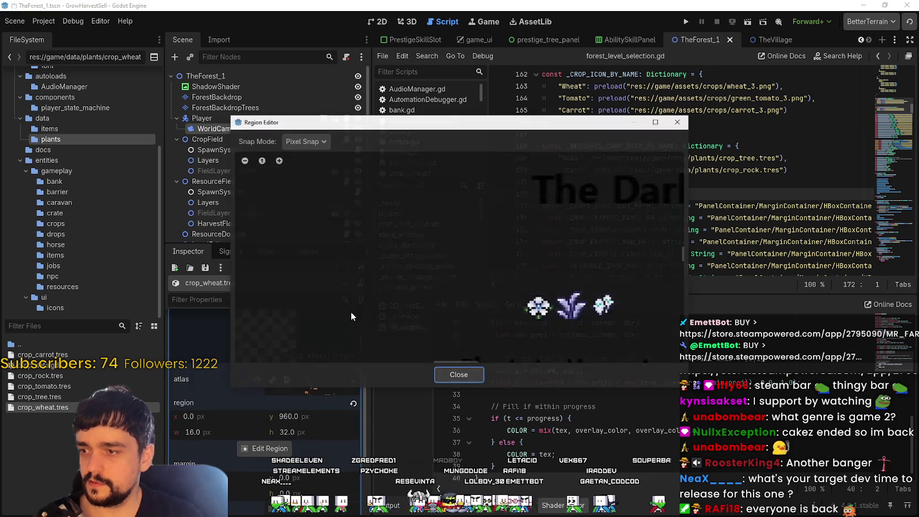
pyautogui.click(306, 141)
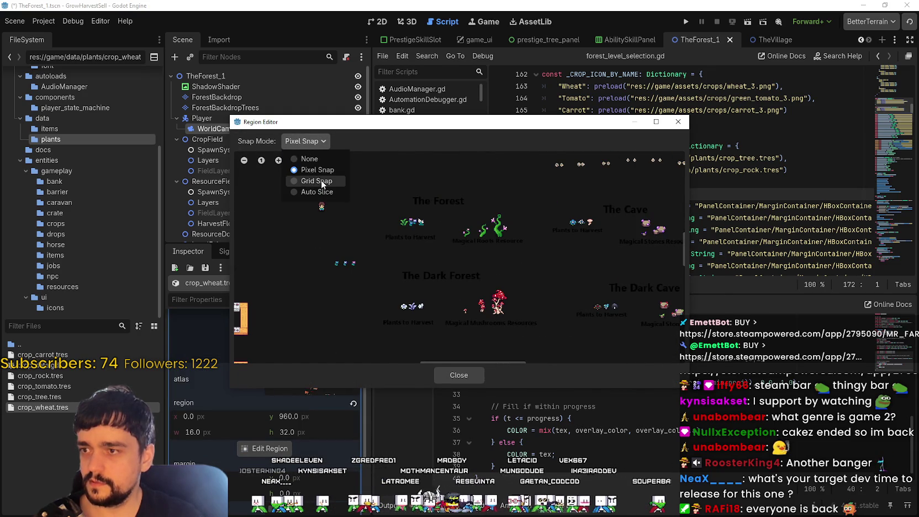
pyautogui.click(305, 180)
pyautogui.scroll(6, 495, 278)
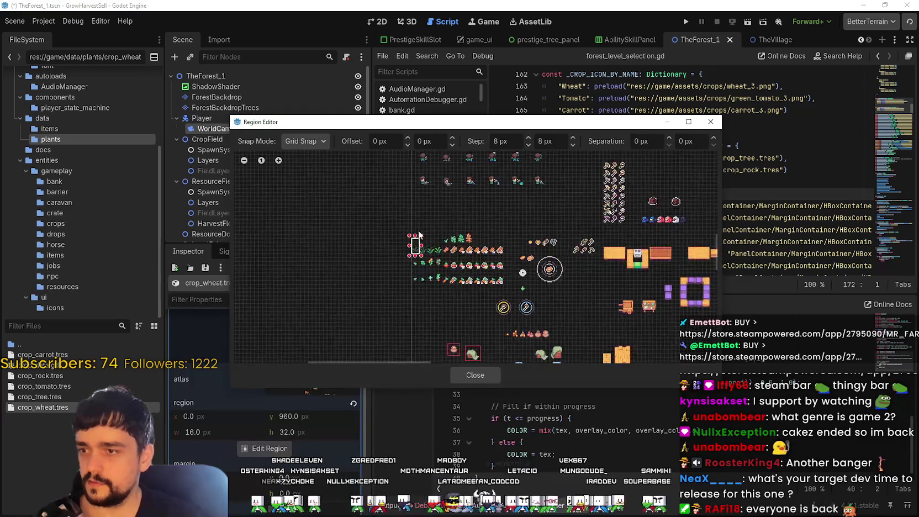
pyautogui.scroll(2, 416, 247)
pyautogui.moveTo(411, 243); pyautogui.dragTo(407, 281)
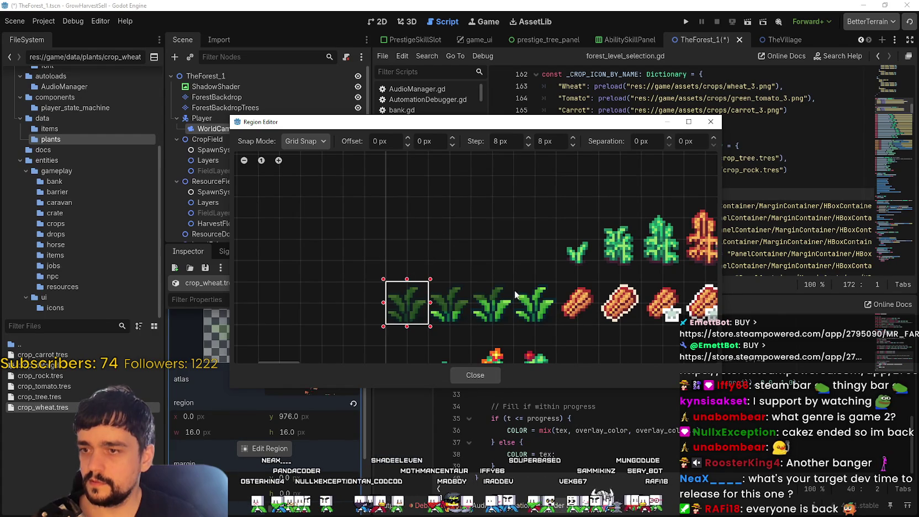
pyautogui.moveTo(514, 293); pyautogui.dragTo(554, 335)
pyautogui.click(475, 375)
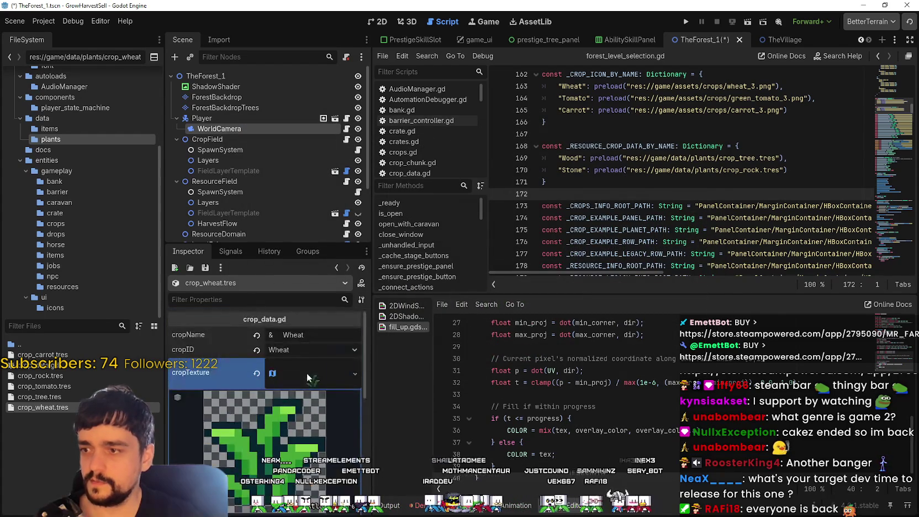
# Save the crop_wheat.tres changes and jump to the crop data dictionary line.
pyautogui.hotkey('ctrl', 's')
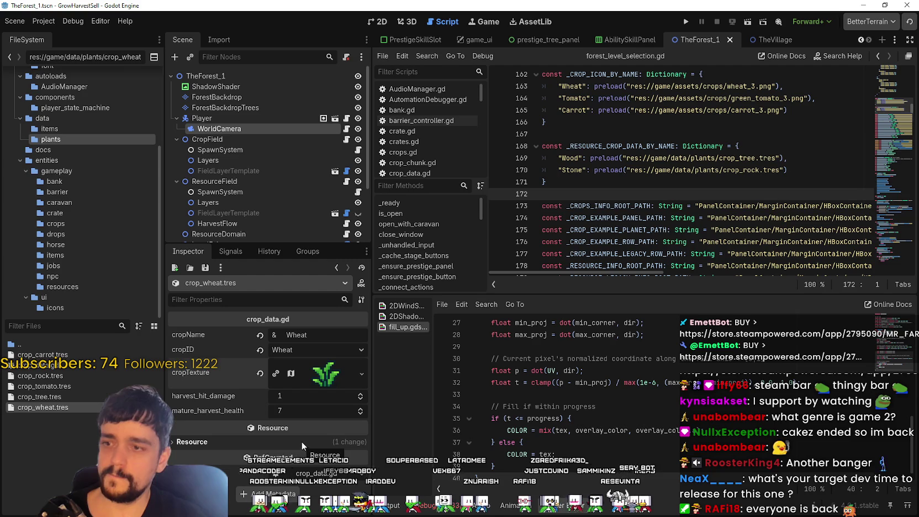
pyautogui.click(678, 146)
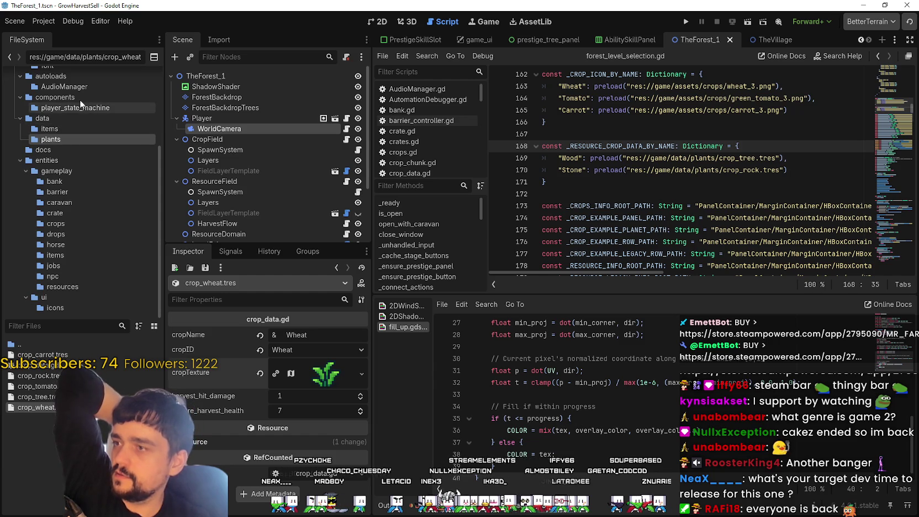
# Open the components folder in the FileSystem dock to view its files.
pyautogui.scroll(2, 65, 166)
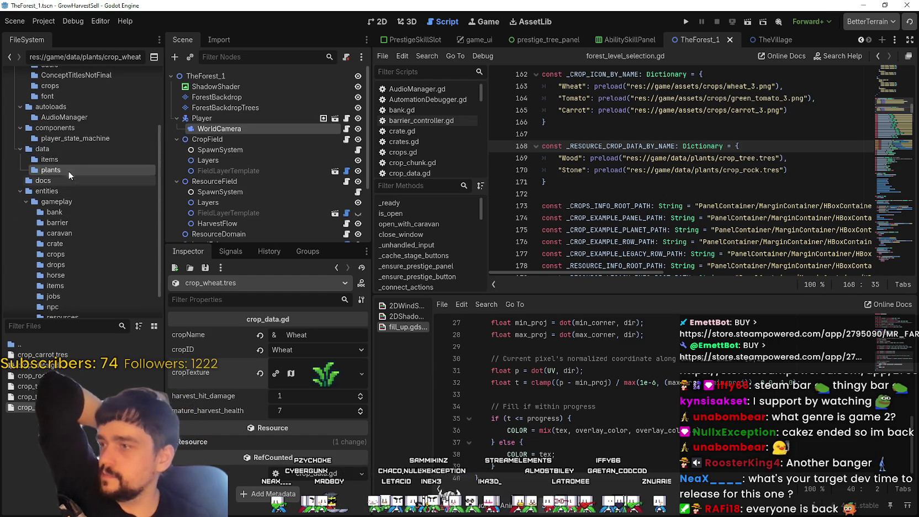
pyautogui.click(55, 128)
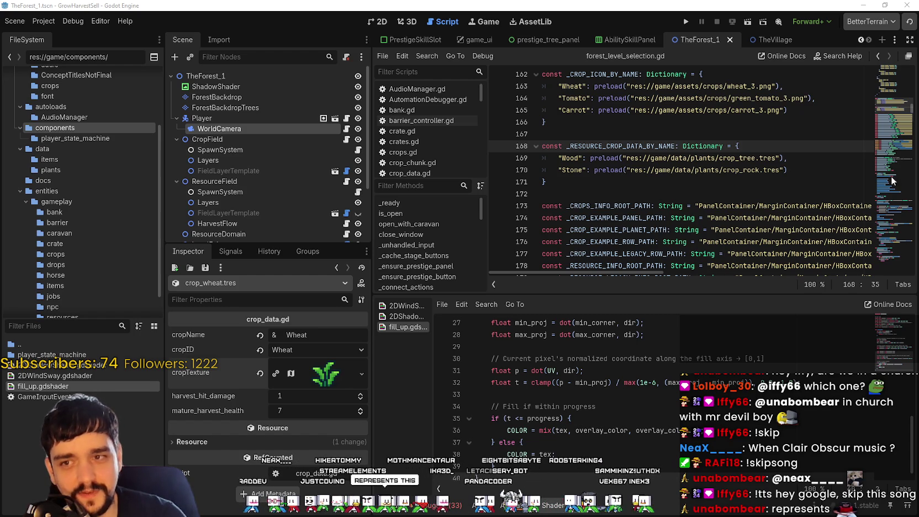
pyautogui.click(712, 159)
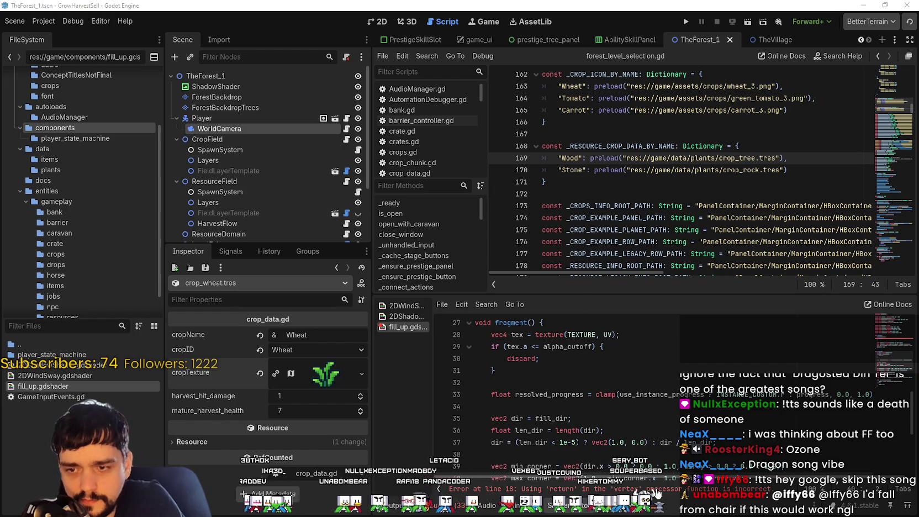
pyautogui.scroll(8, 612, 403)
pyautogui.scroll(1, 612, 404)
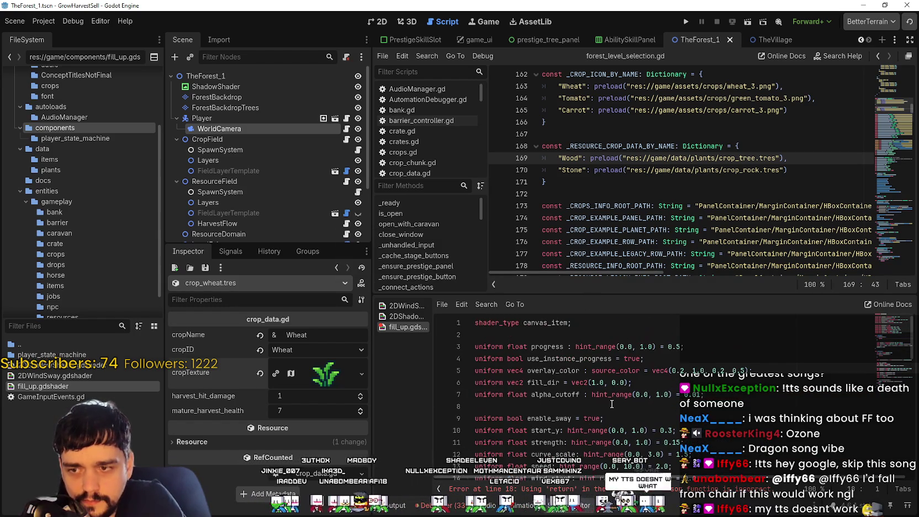
pyautogui.scroll(-8, 611, 404)
pyautogui.scroll(-5, 612, 403)
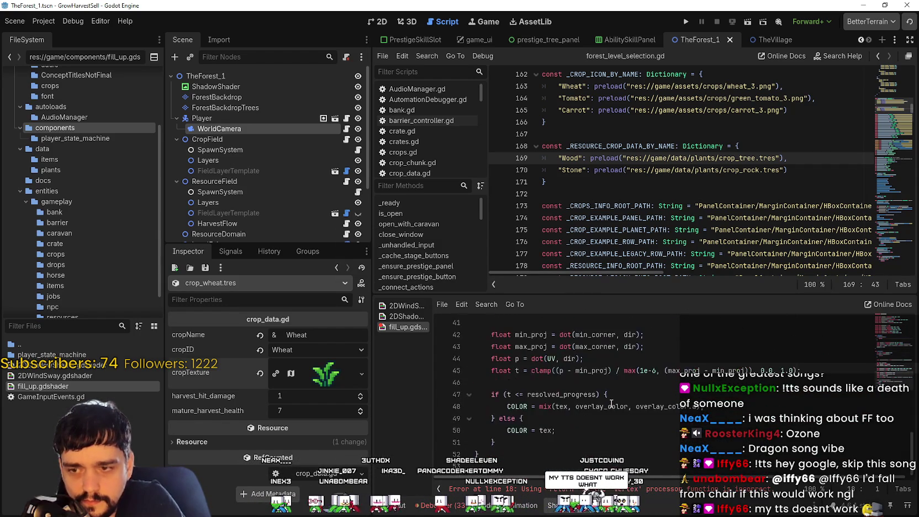
pyautogui.scroll(12, 610, 403)
pyautogui.scroll(2, 609, 402)
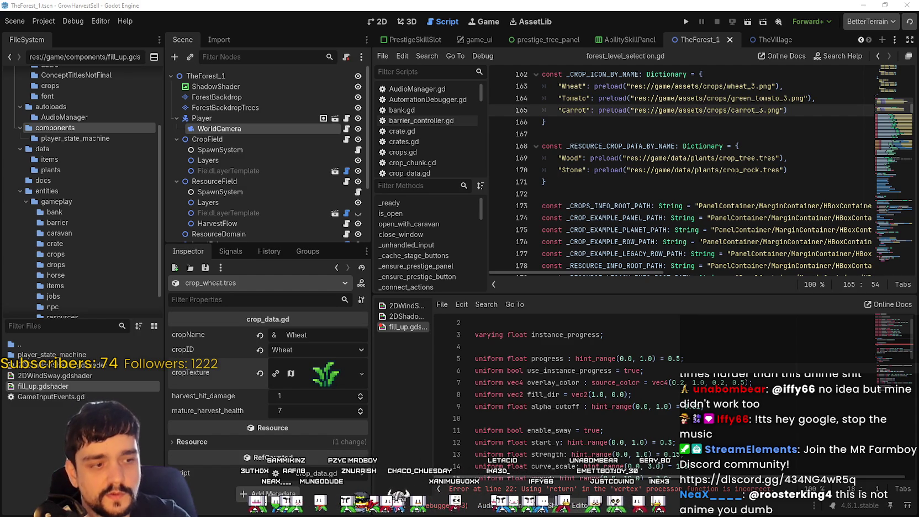
# Switch from Godot to the Steam store window.
pyautogui.hotkey('alt', 'Tab')
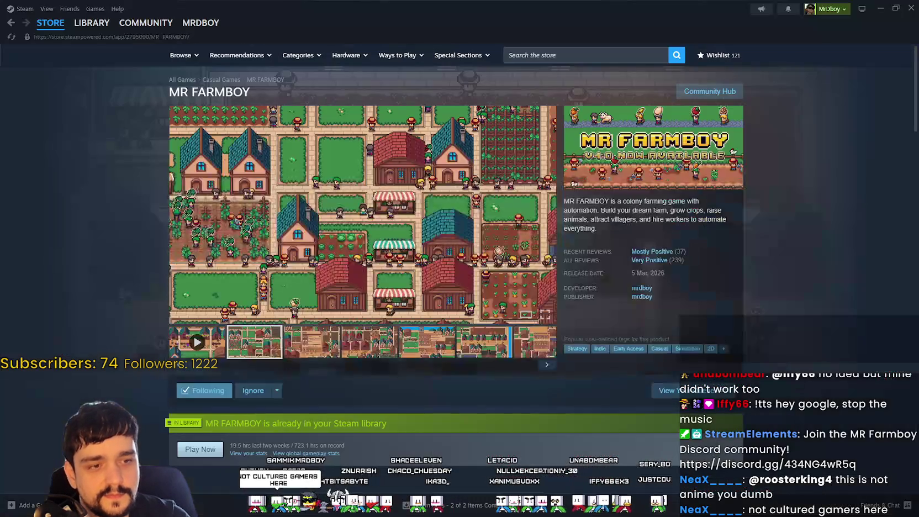
# Search the Steam store for 'Final fantasy' and open FINAL FANTASY XIV Online.
pyautogui.click(569, 56)
pyautogui.write('Final a')
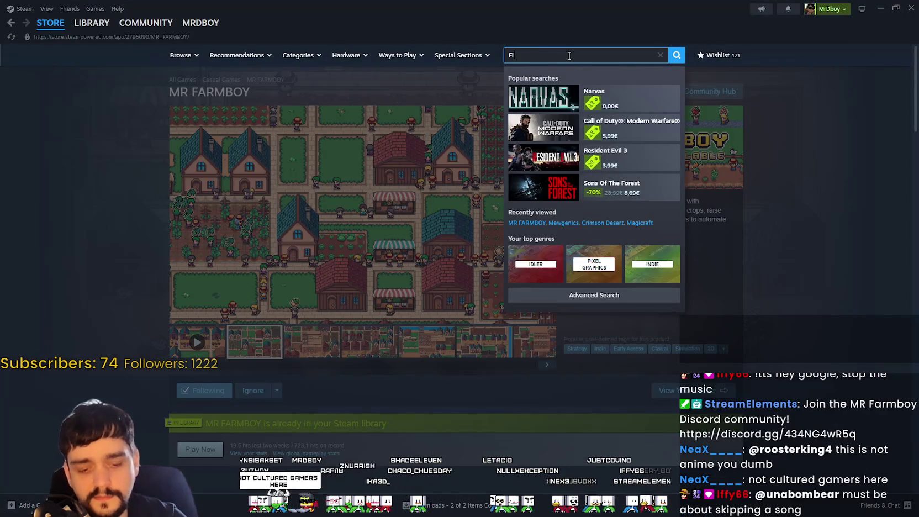
pyautogui.press('BackSpace')
pyautogui.write('fantasy')
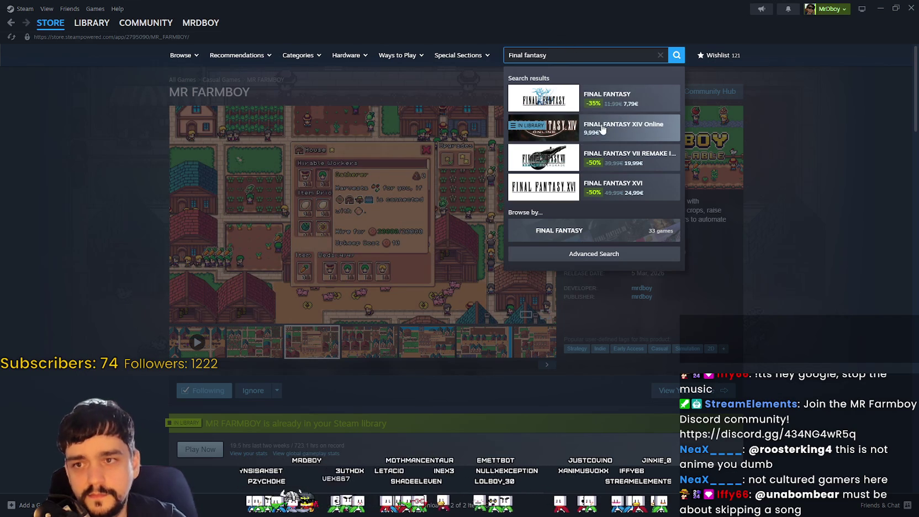
pyautogui.click(602, 128)
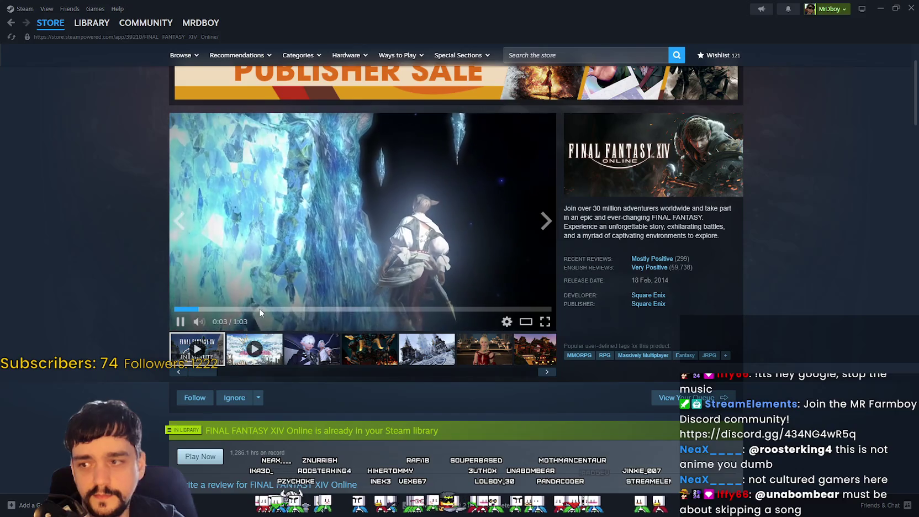
# Skip the trailer to 0:28, then play the 8:30 video from near its start.
pyautogui.click(340, 309)
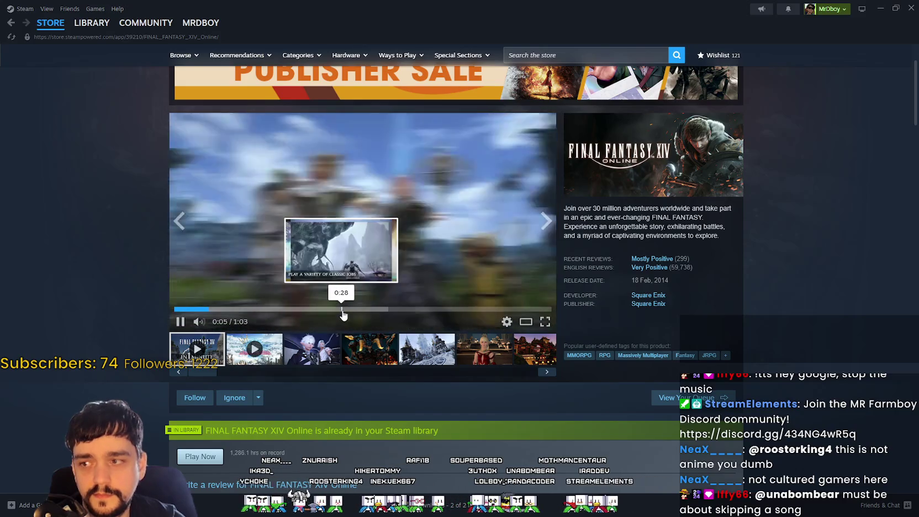
pyautogui.click(278, 345)
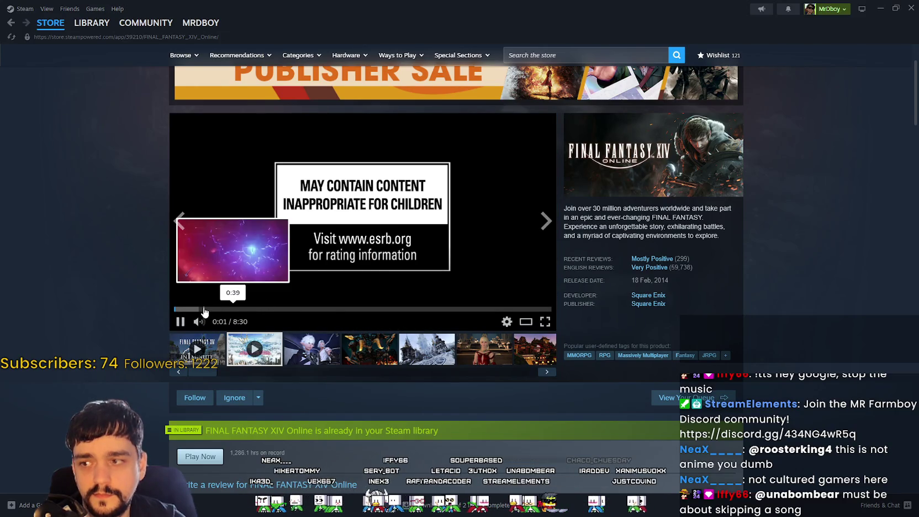
pyautogui.click(202, 310)
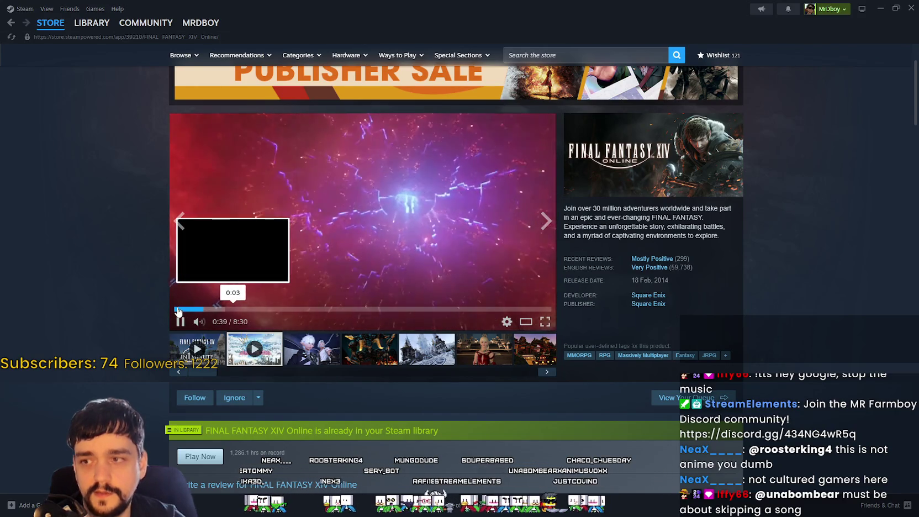
pyautogui.click(178, 309)
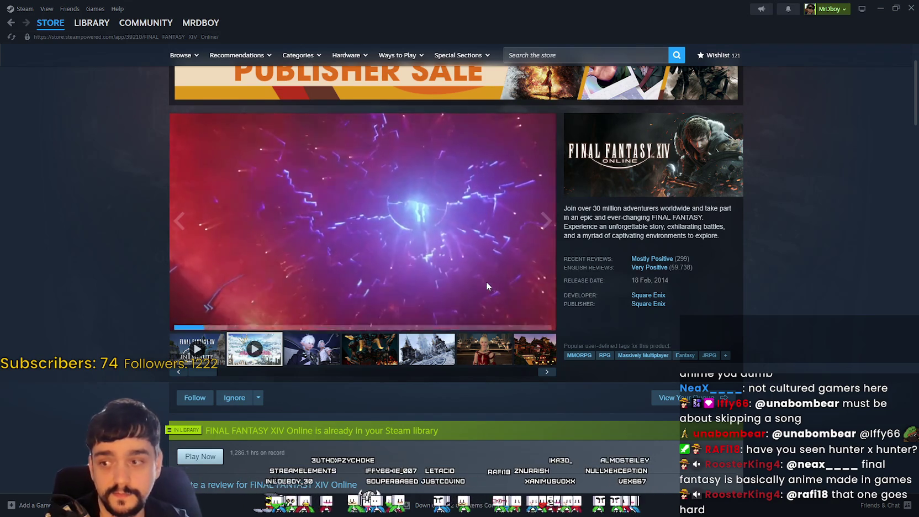
pyautogui.scroll(2, 645, 298)
pyautogui.scroll(-1, 645, 299)
pyautogui.scroll(-1, 646, 297)
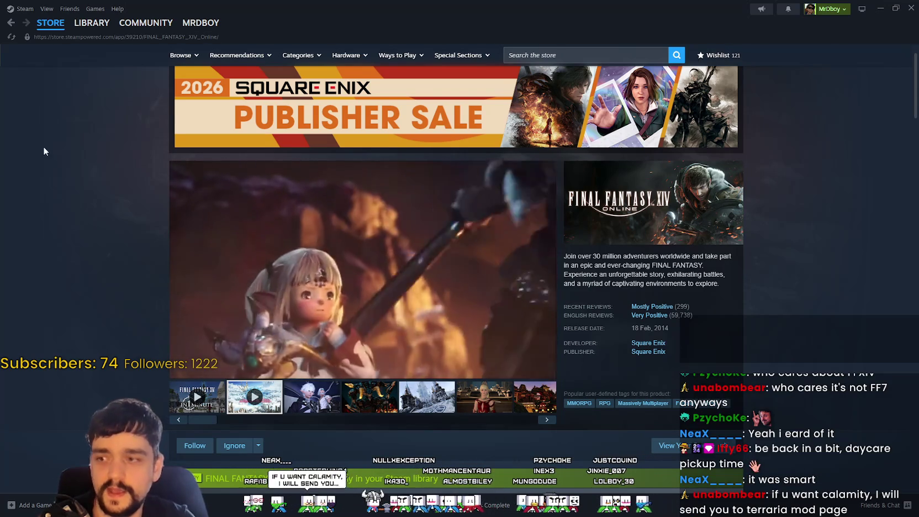
pyautogui.moveTo(197, 370)
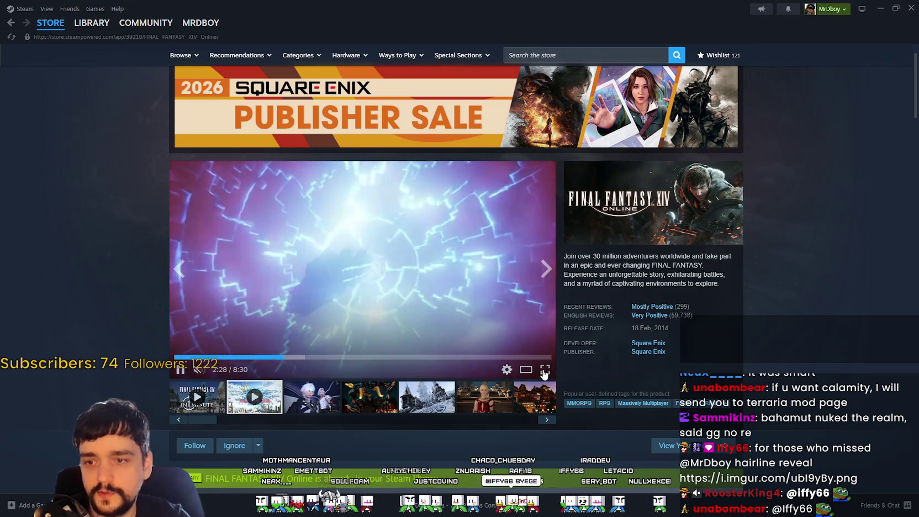
pyautogui.click(548, 370)
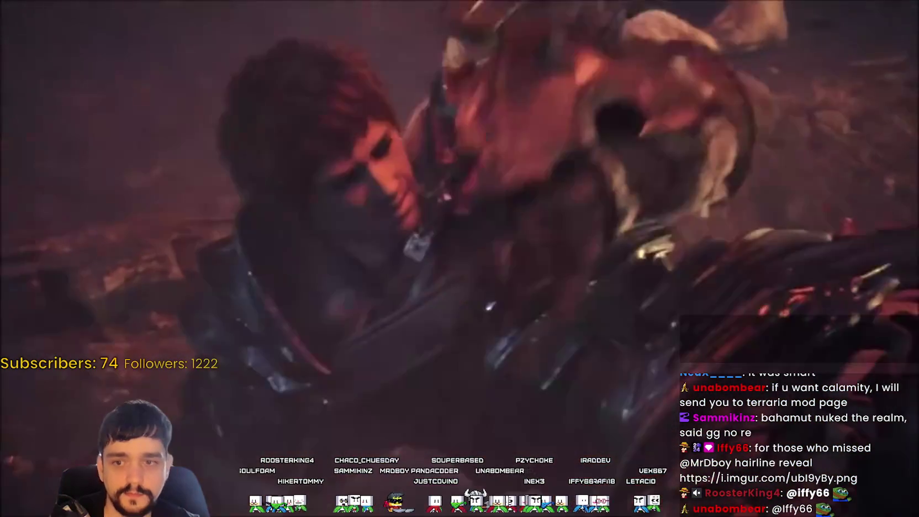
pyautogui.moveTo(764, 199)
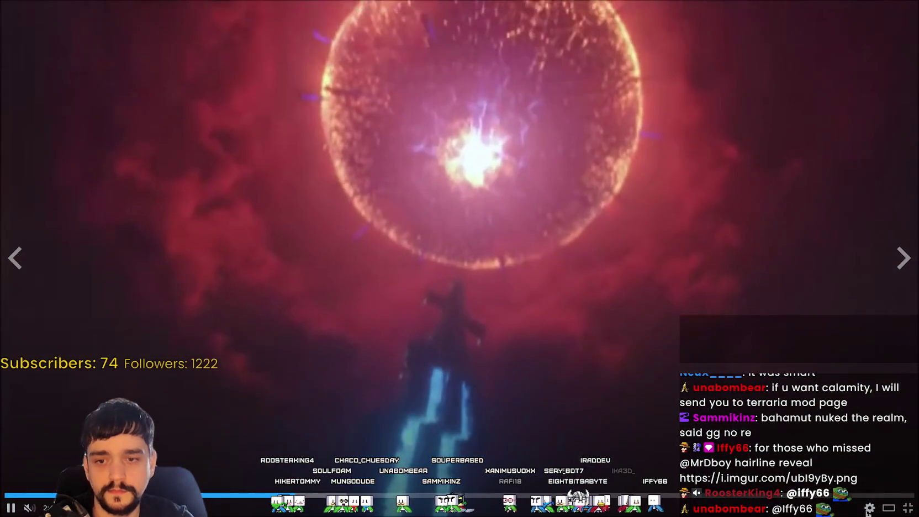
pyautogui.click(843, 402)
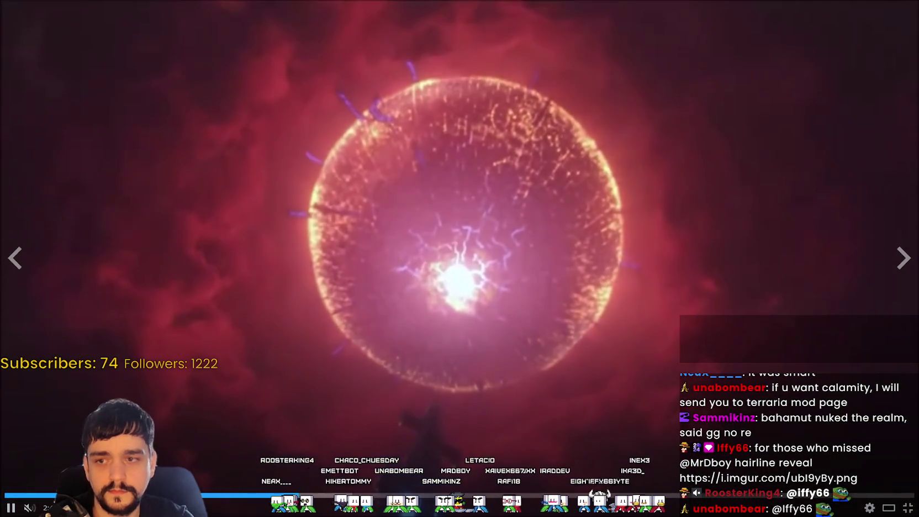
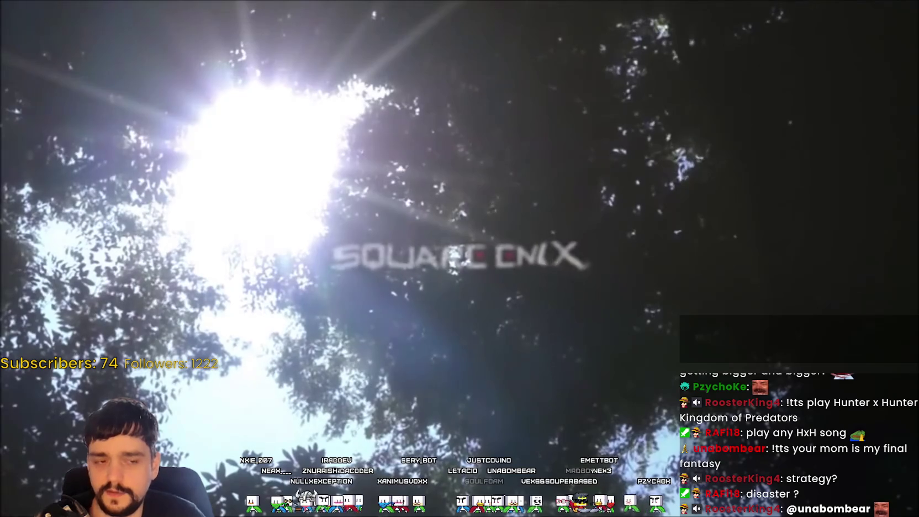
# Exit the Final Fantasy XIV trailer and close the Steam store window to return to Godot.
pyautogui.moveTo(146, 316)
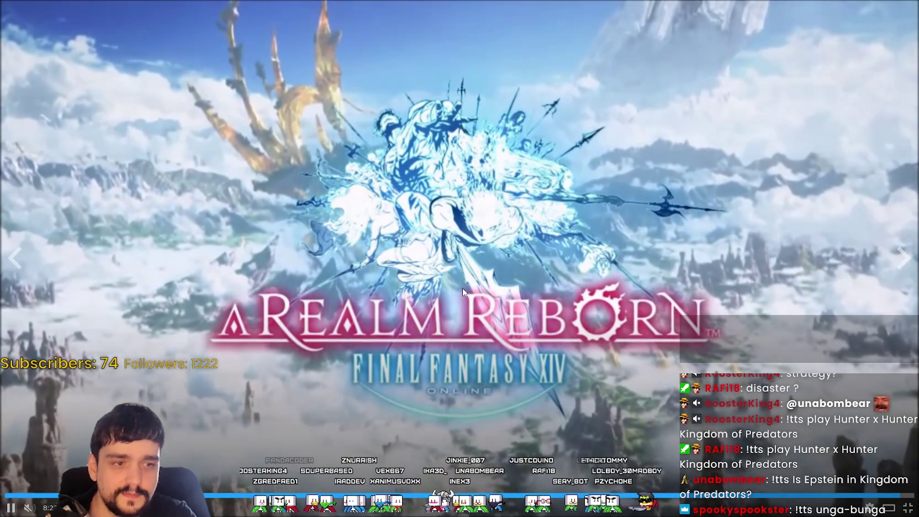
pyautogui.press('Escape')
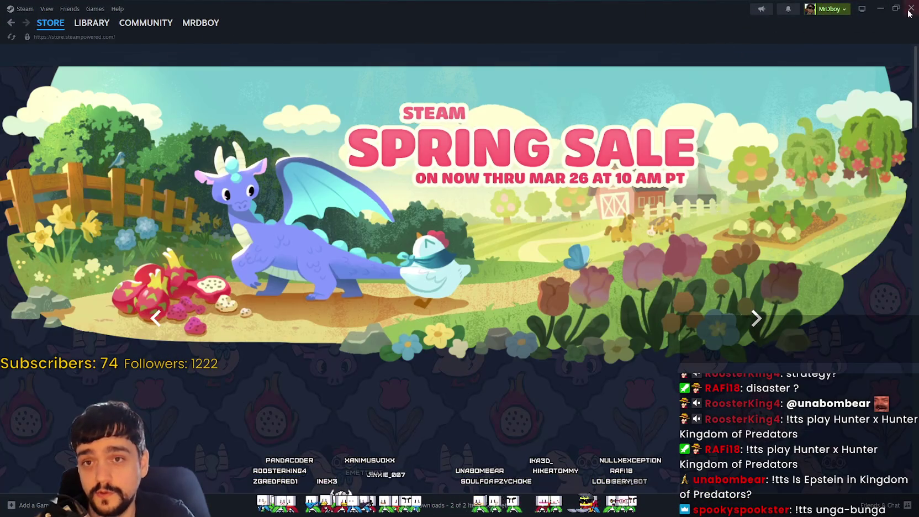
pyautogui.click(911, 8)
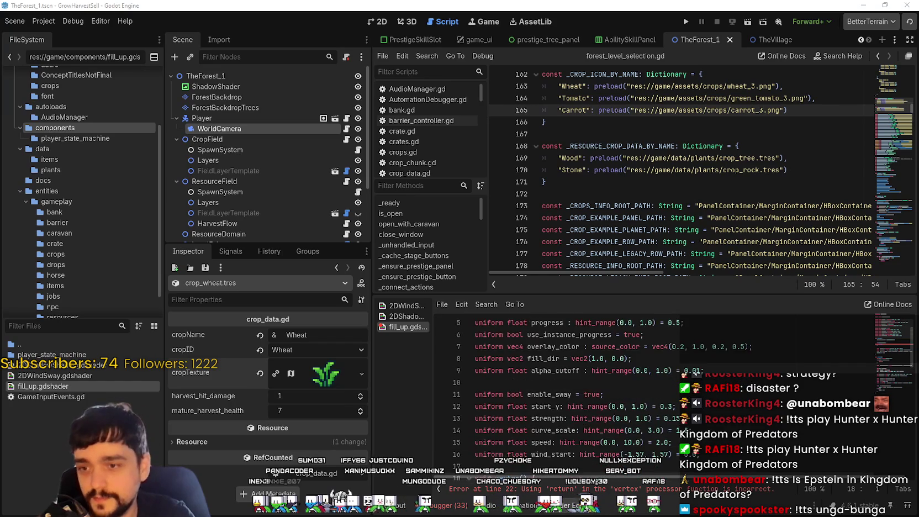
# Place the caret on the failing vertex return statement at line 22 of fill_up.gdshader.
pyautogui.scroll(-5, 652, 409)
pyautogui.click(634, 403)
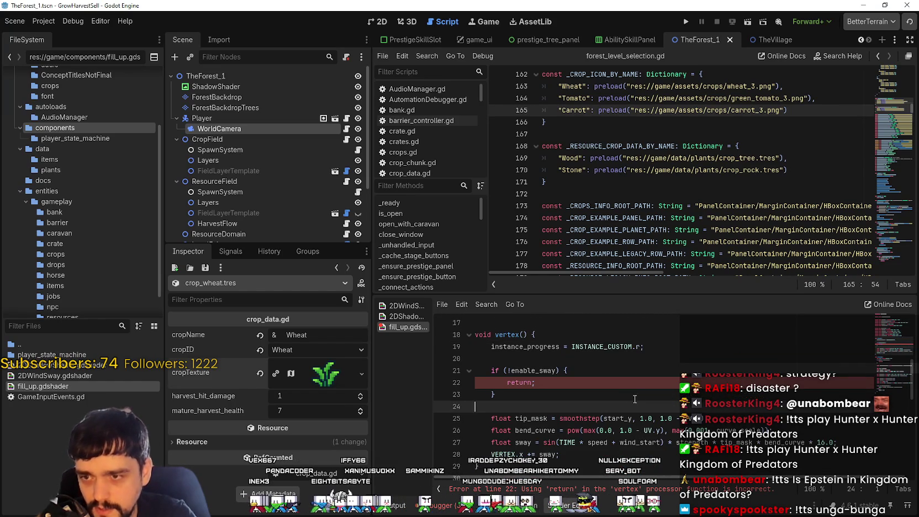
pyautogui.press('Up')
pyautogui.press('Up')
pyautogui.press('Up')
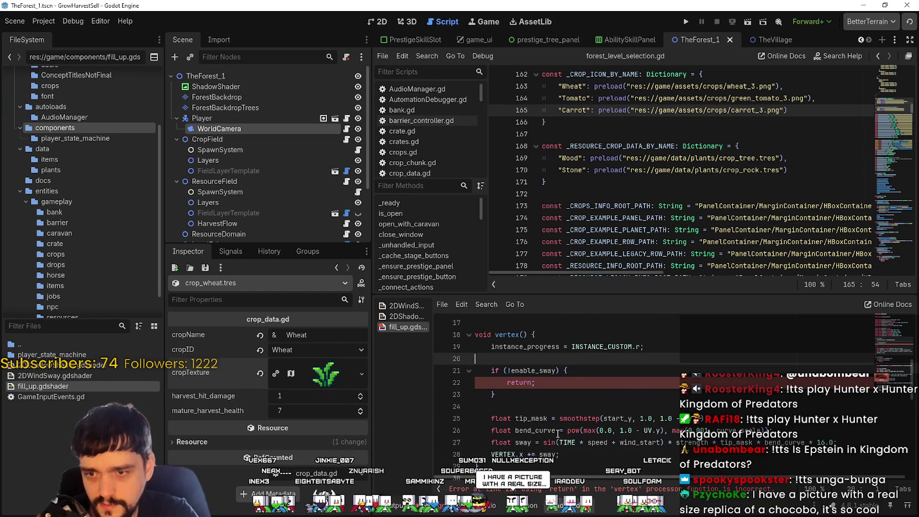
pyautogui.click(519, 386)
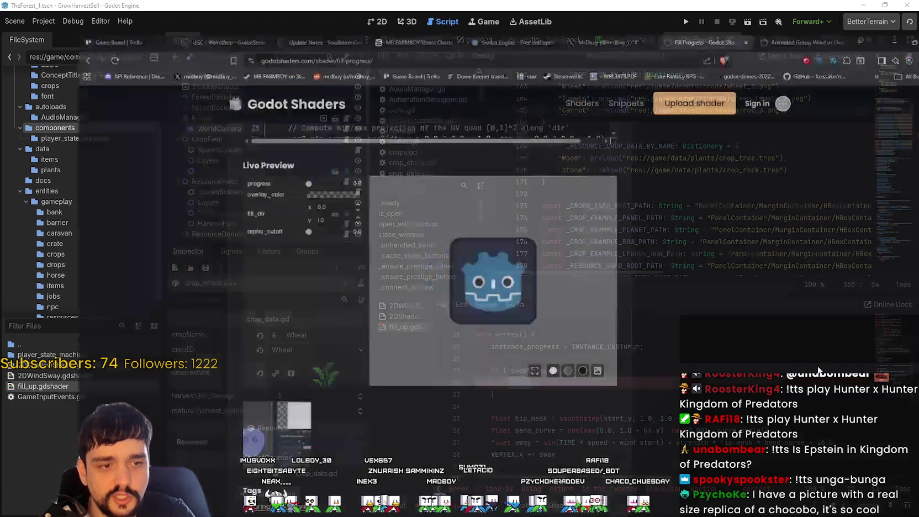
# Copy the full Fill Progress shader code from the Godot Shaders page.
pyautogui.scroll(10, 587, 320)
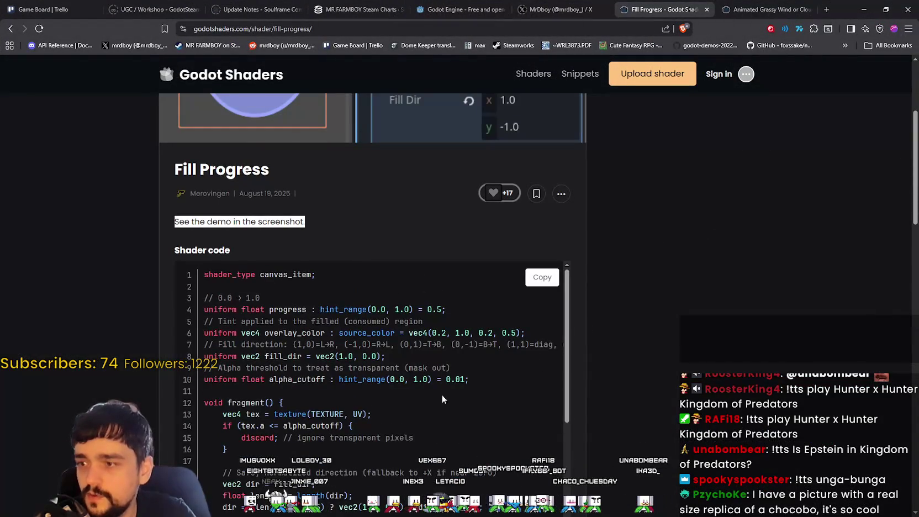
pyautogui.scroll(-4, 418, 404)
pyautogui.scroll(-3, 422, 404)
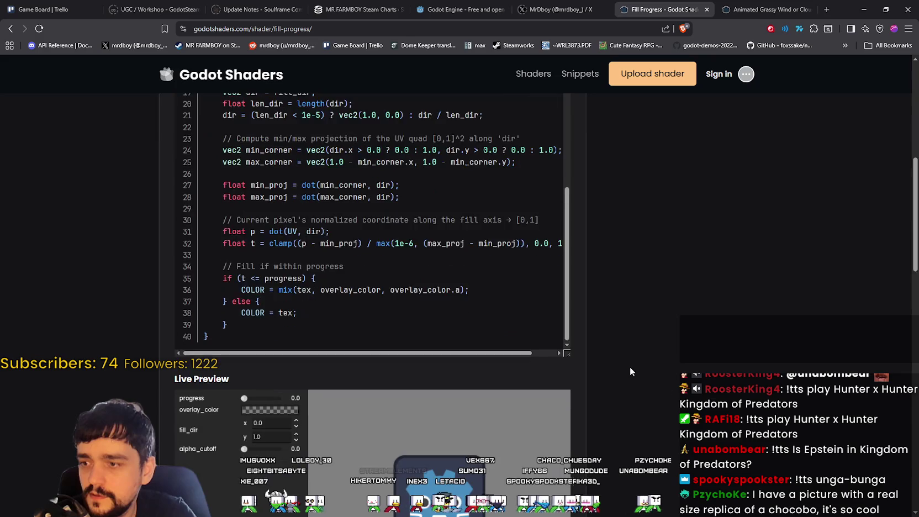
pyautogui.scroll(6, 461, 284)
pyautogui.click(546, 179)
# Replace all of fill_up.gdshader's old code with the copied Fill Progress shader.
pyautogui.hotkey('alt', 'Tab')
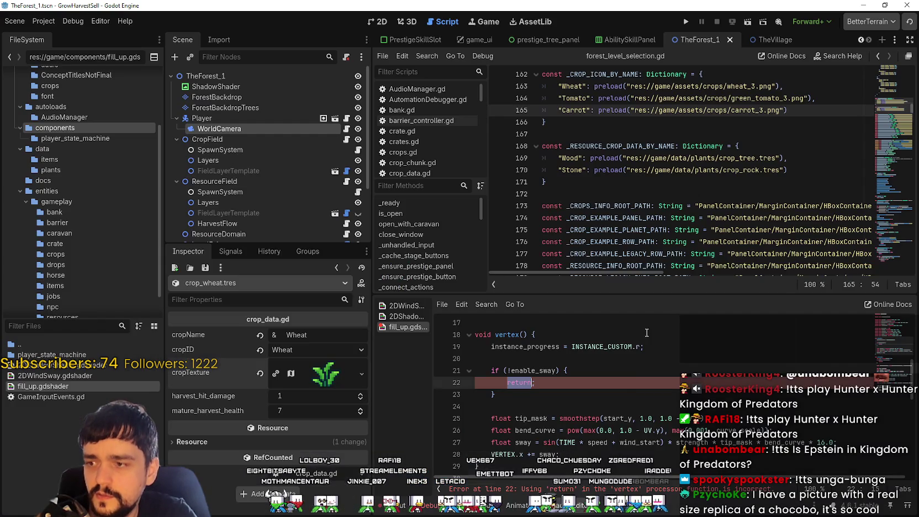
pyautogui.hotkey('ctrl', 'a')
pyautogui.hotkey('ctrl', 'v')
pyautogui.scroll(10, 621, 391)
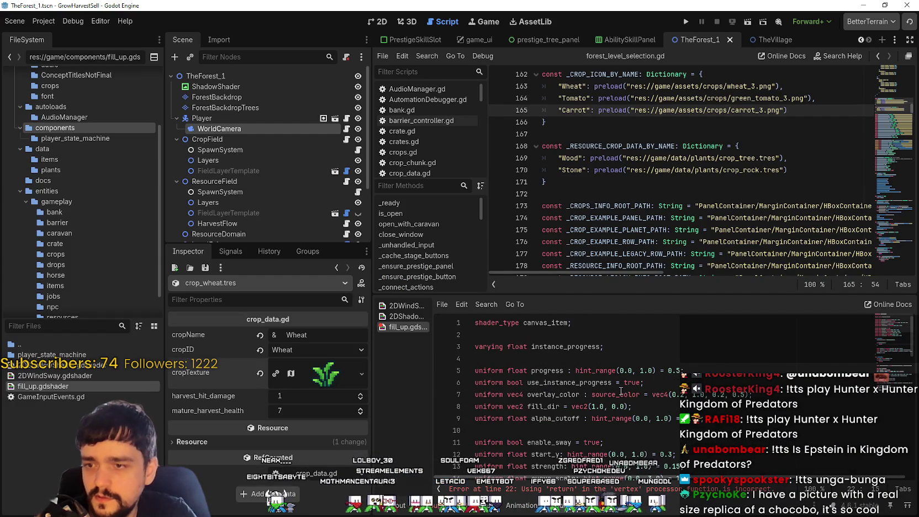
pyautogui.scroll(-8, 621, 391)
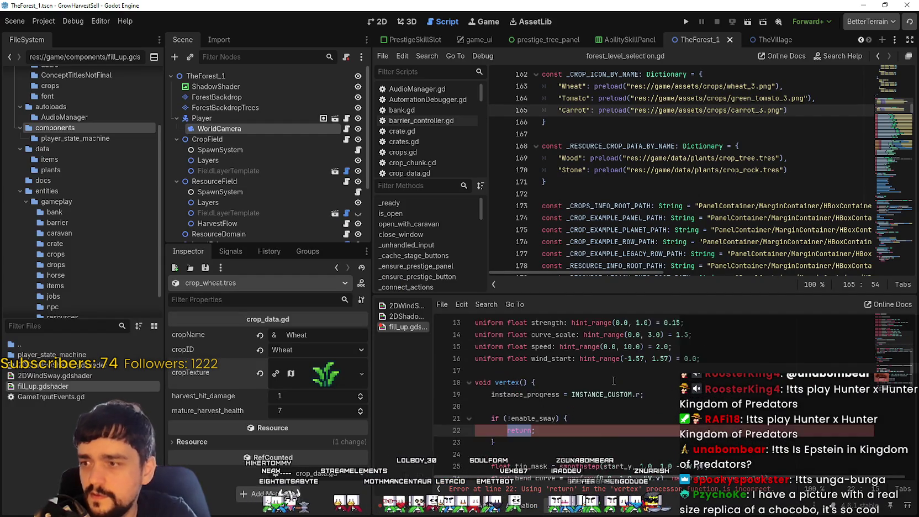
pyautogui.click(574, 483)
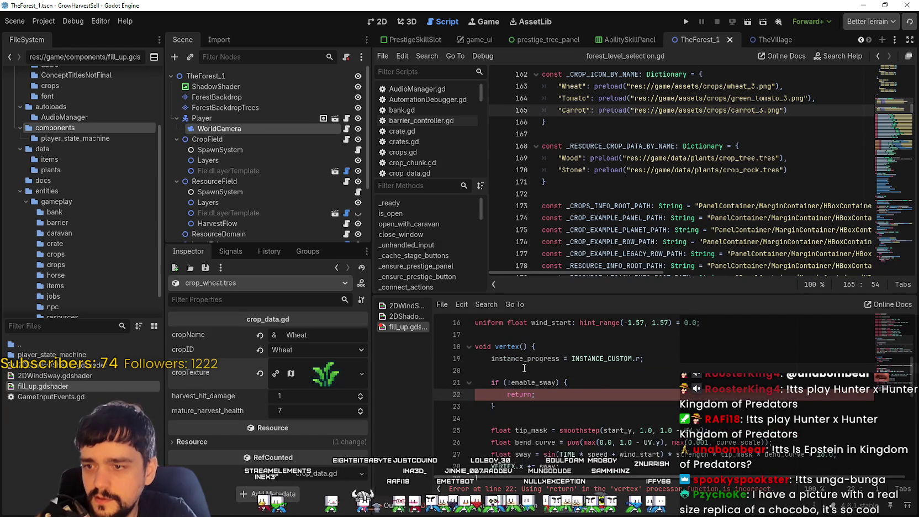
pyautogui.scroll(-10, 576, 437)
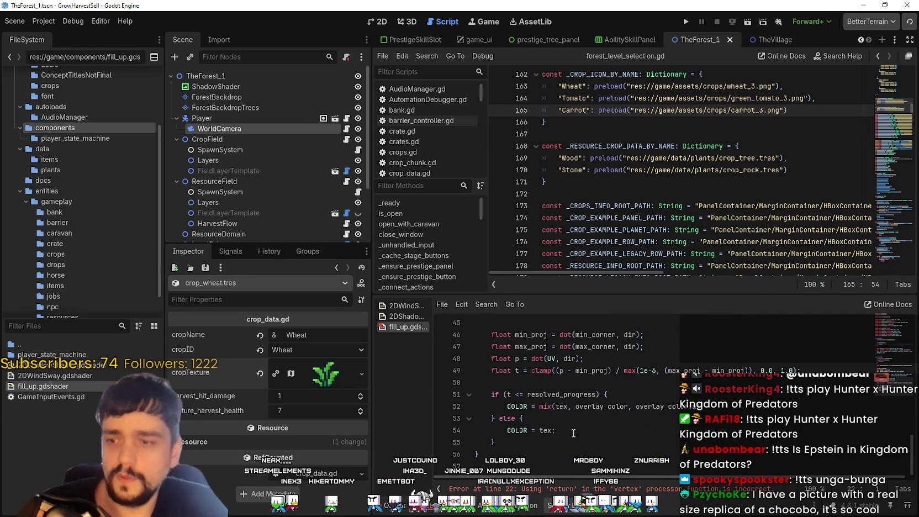
pyautogui.hotkey('ctrl', 'a')
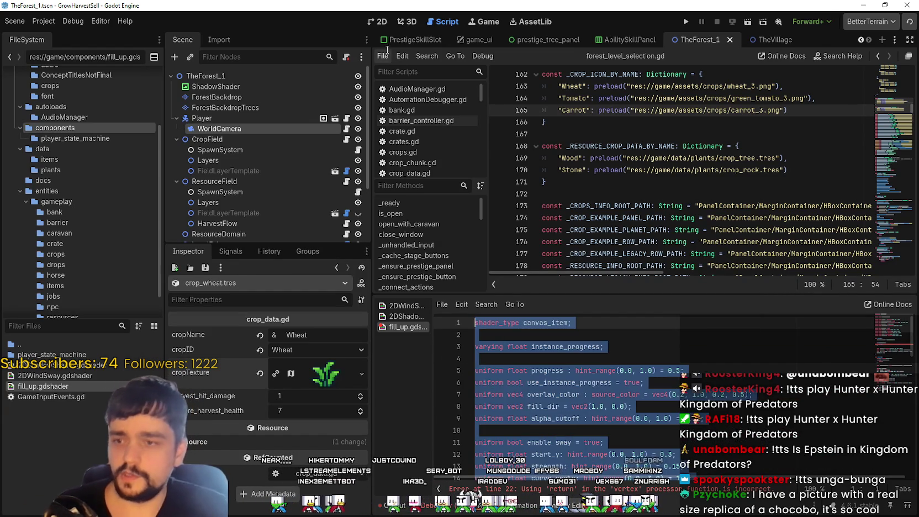
pyautogui.hotkey('ctrl', 'v')
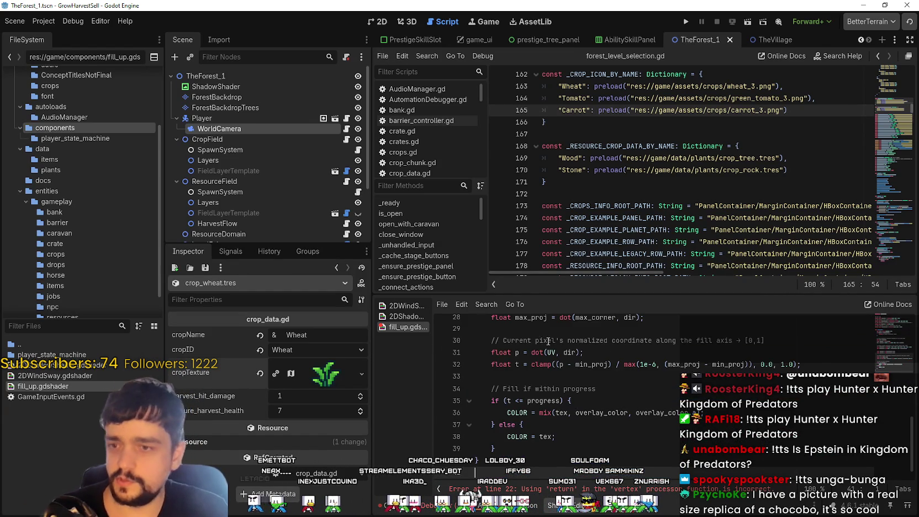
pyautogui.scroll(9, 575, 406)
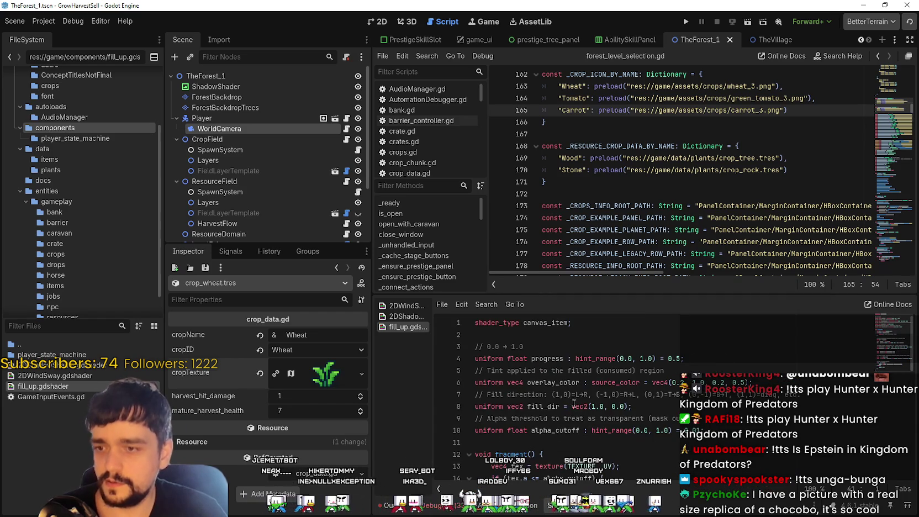
pyautogui.scroll(-3, 575, 406)
# Save the updated shader and run the game.
pyautogui.click(575, 395)
pyautogui.hotkey('ctrl', 's')
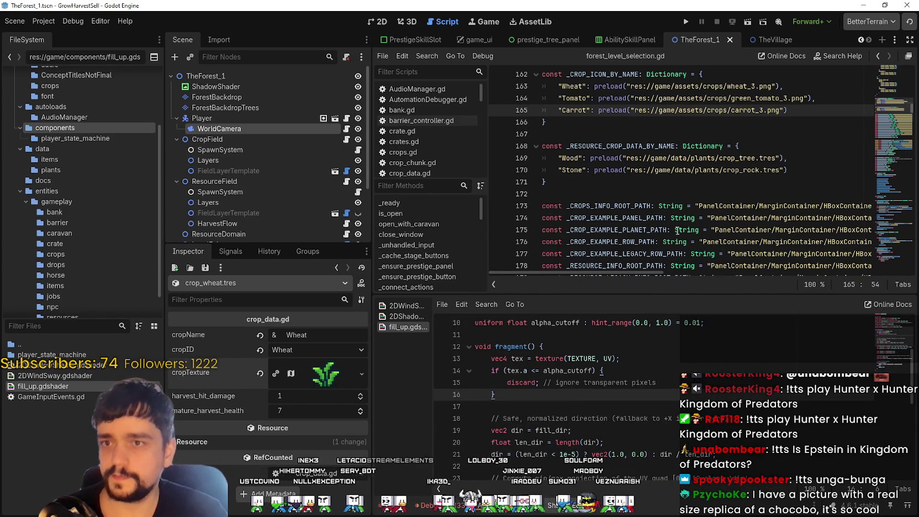
pyautogui.click(686, 22)
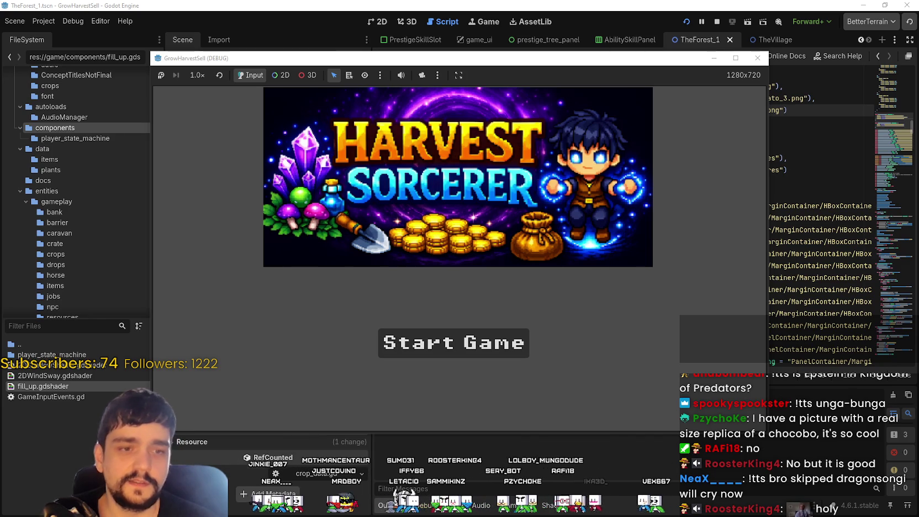
# Start the game, maximize its window, and unlock the portal at the skill board.
pyautogui.click(476, 354)
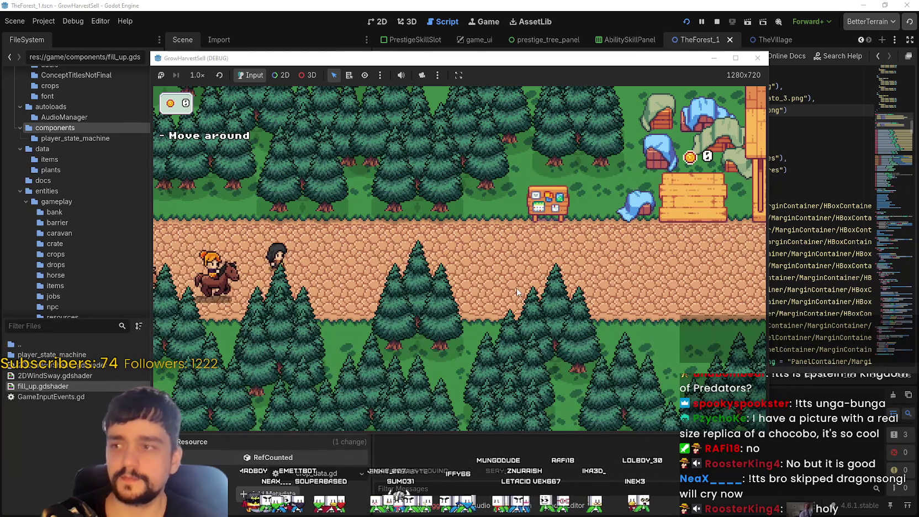
pyautogui.press('d')
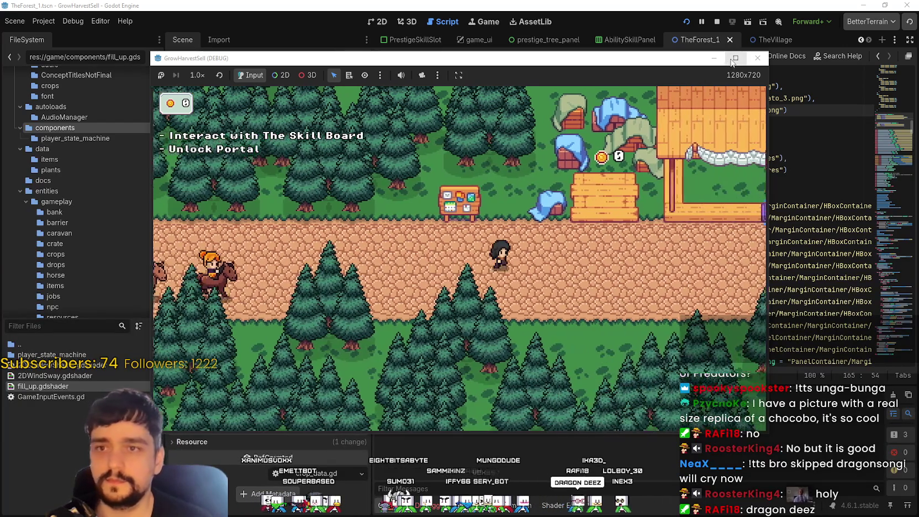
pyautogui.click(736, 57)
pyautogui.press('a')
pyautogui.press('w')
pyautogui.press('e')
pyautogui.press('Escape')
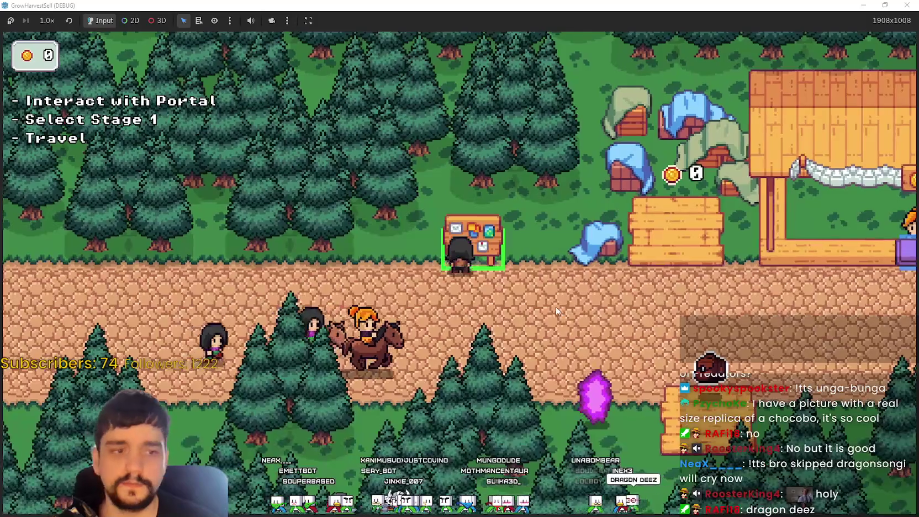
# Ride to the portal and travel to Stage 1, The Forest.
pyautogui.press('s')
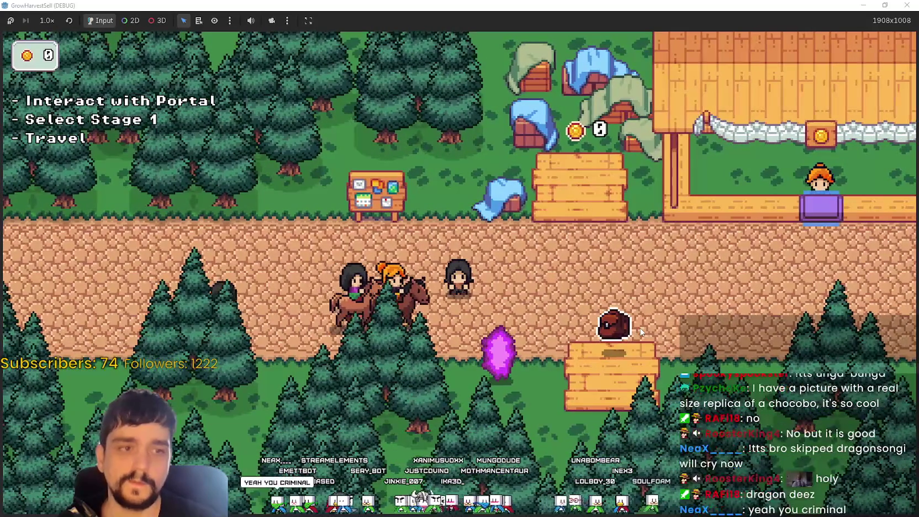
pyautogui.press('d')
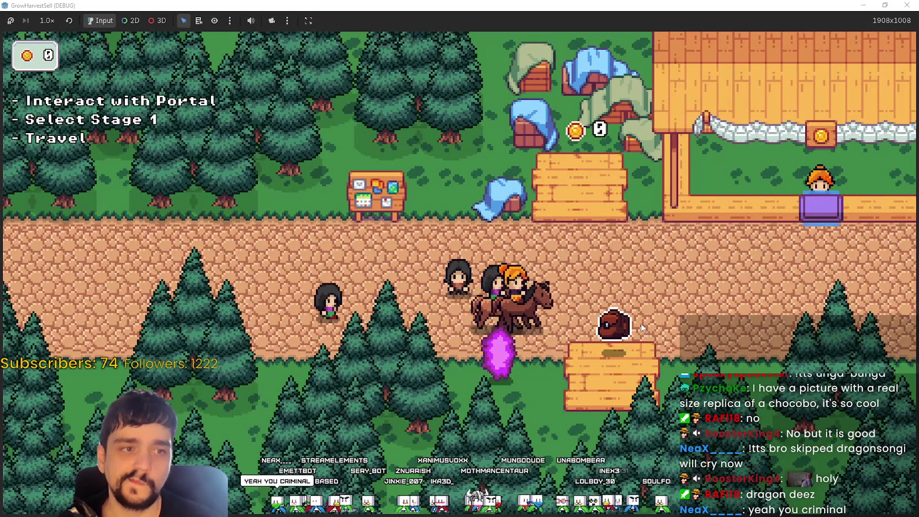
pyautogui.press('d')
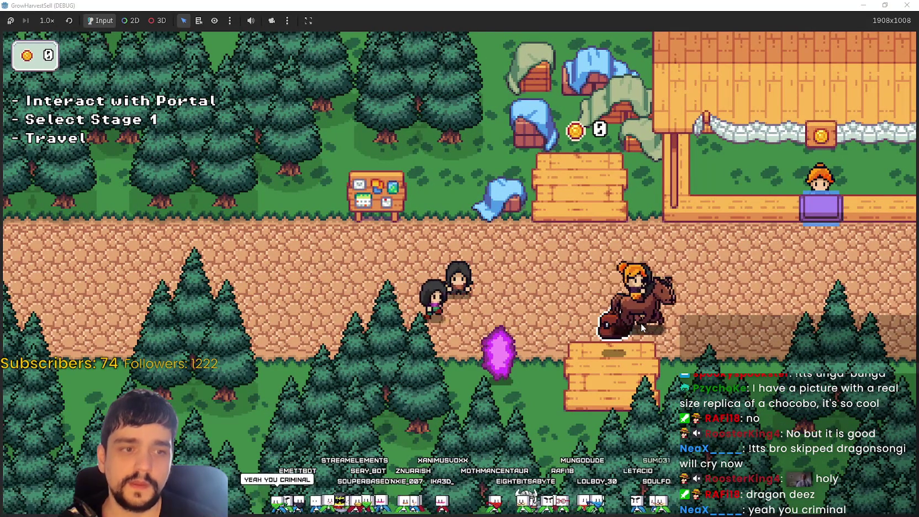
pyautogui.press('a')
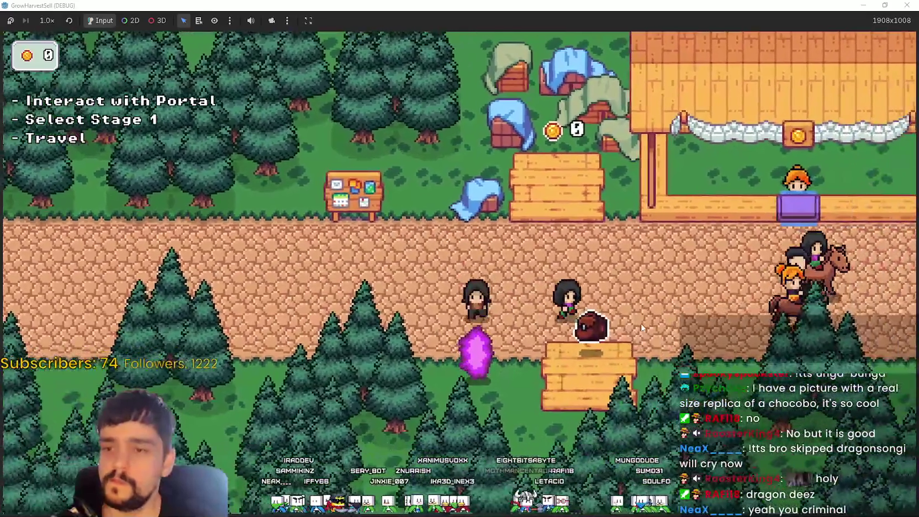
pyautogui.press('e')
pyautogui.press('Return')
# Walk across the forest field and harvest the nearby crops.
pyautogui.press('d')
pyautogui.press('s')
pyautogui.press('s')
pyautogui.press('a')
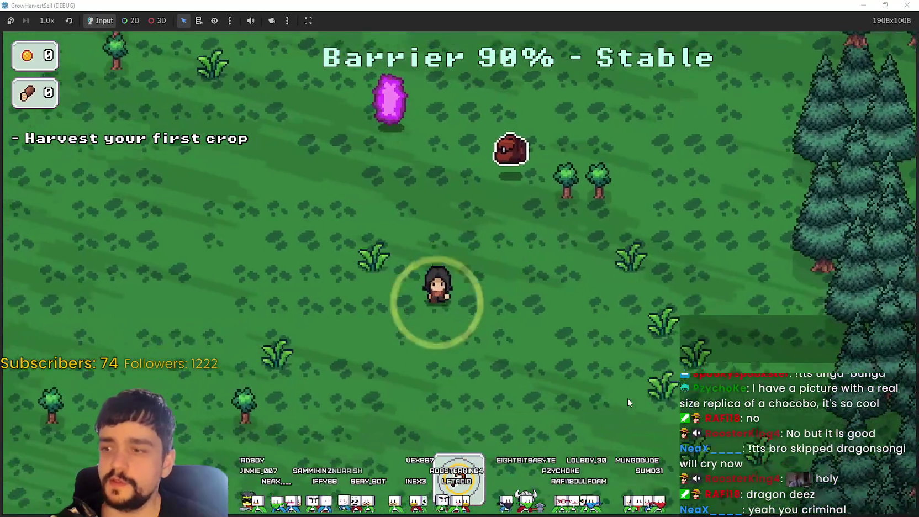
pyautogui.press('a')
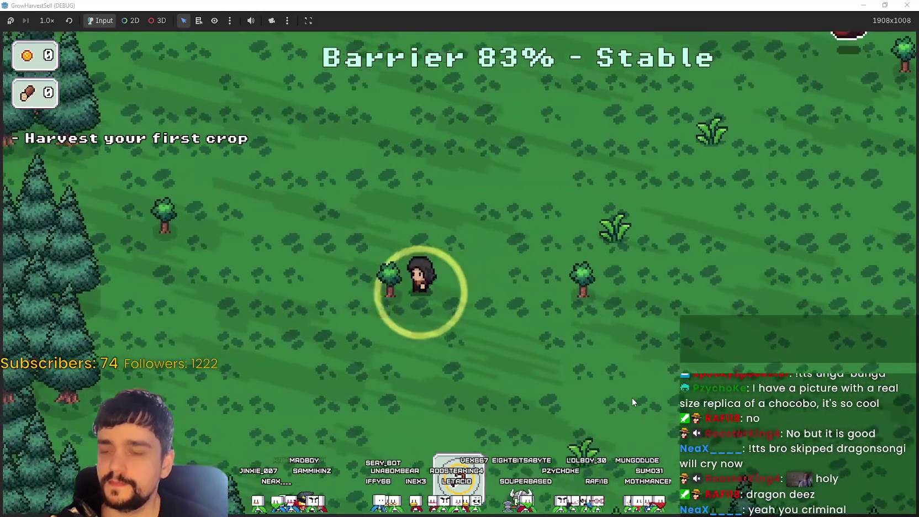
pyautogui.press('s')
pyautogui.press('d')
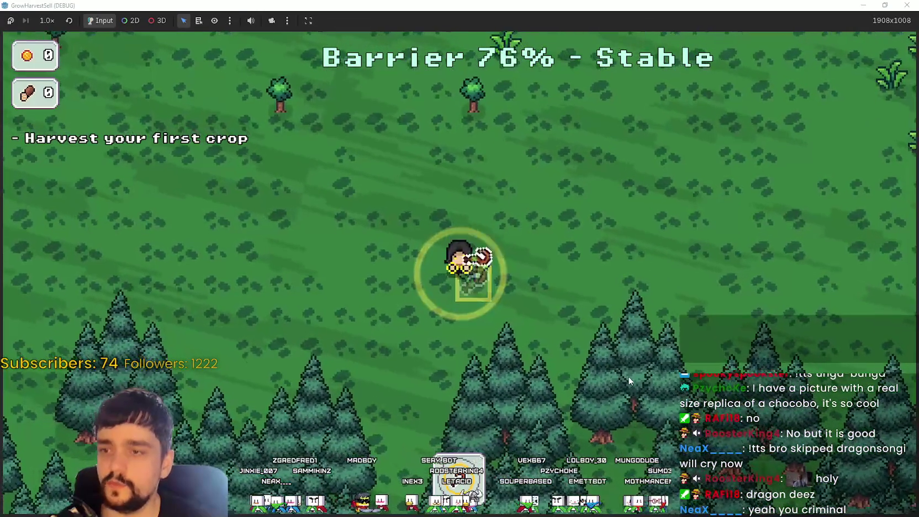
pyautogui.press('d')
pyautogui.press('e')
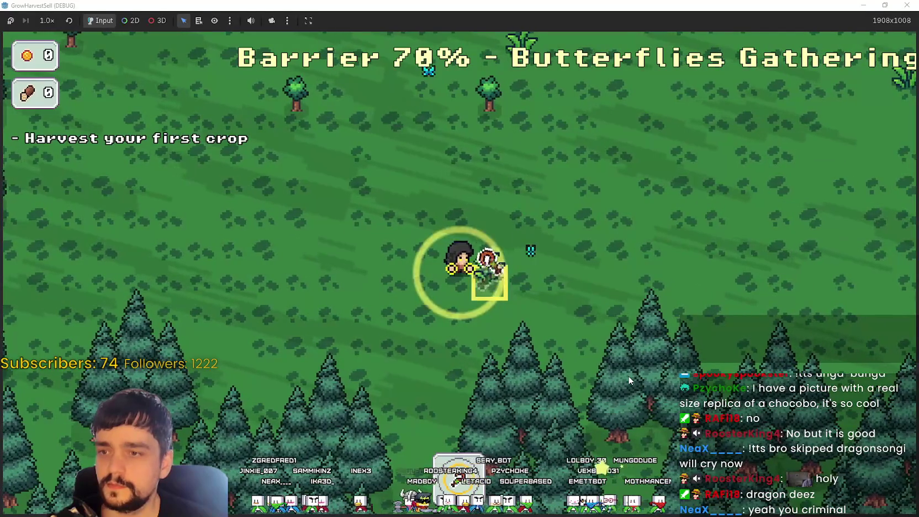
pyautogui.press('w')
pyautogui.press('d')
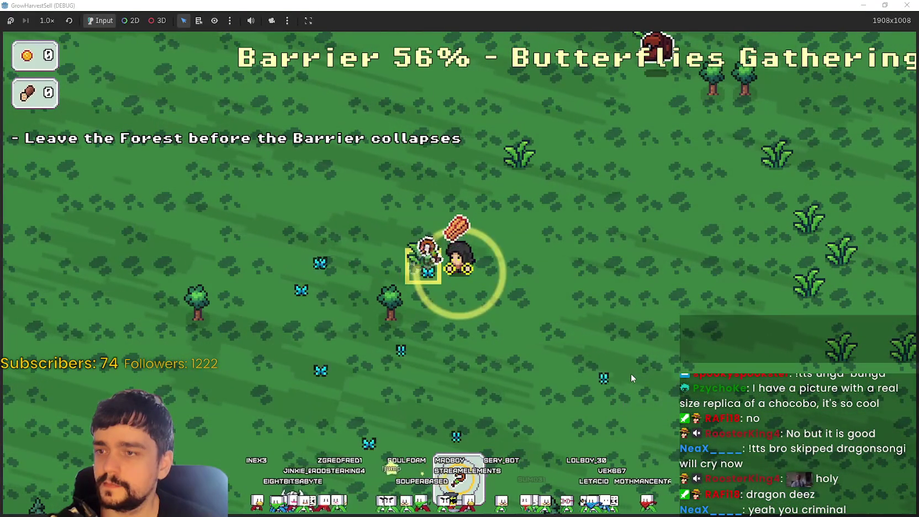
pyautogui.press('e')
# Keep walking through the forest collecting another crop, then shrink the game window to reveal the editor.
pyautogui.press('w')
pyautogui.press('d')
pyautogui.press('w')
pyautogui.press('d')
pyautogui.press('w')
pyautogui.press('d')
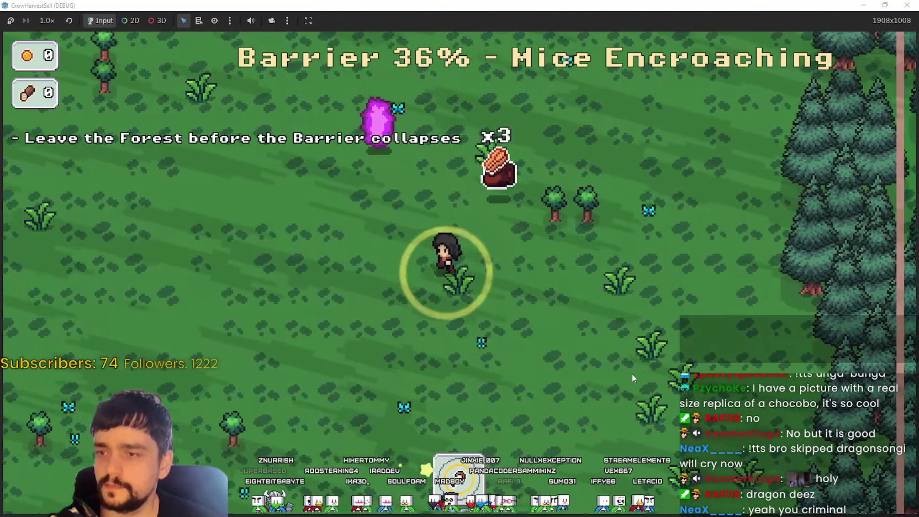
pyautogui.press('a')
pyautogui.press('d')
pyautogui.press('s')
pyautogui.press('d')
pyautogui.press('s')
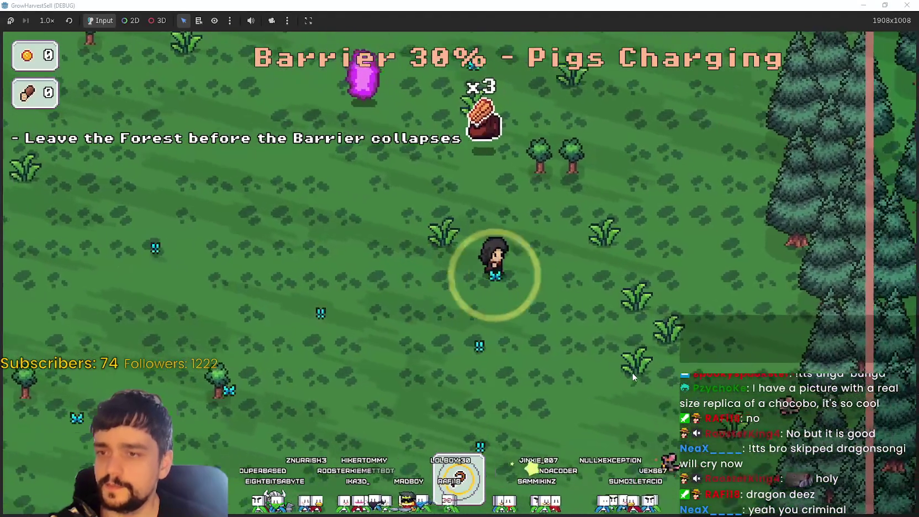
pyautogui.press('d')
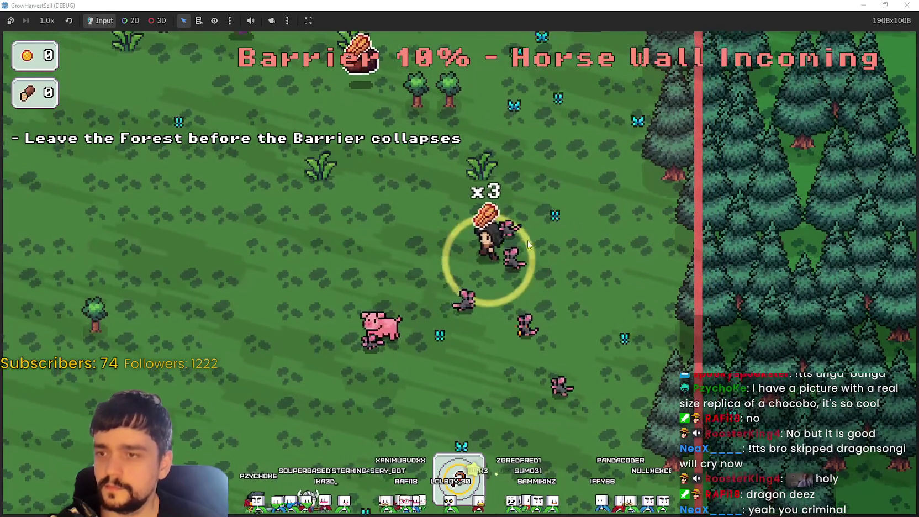
pyautogui.press('w')
pyautogui.press('a')
pyautogui.press('super+Down')
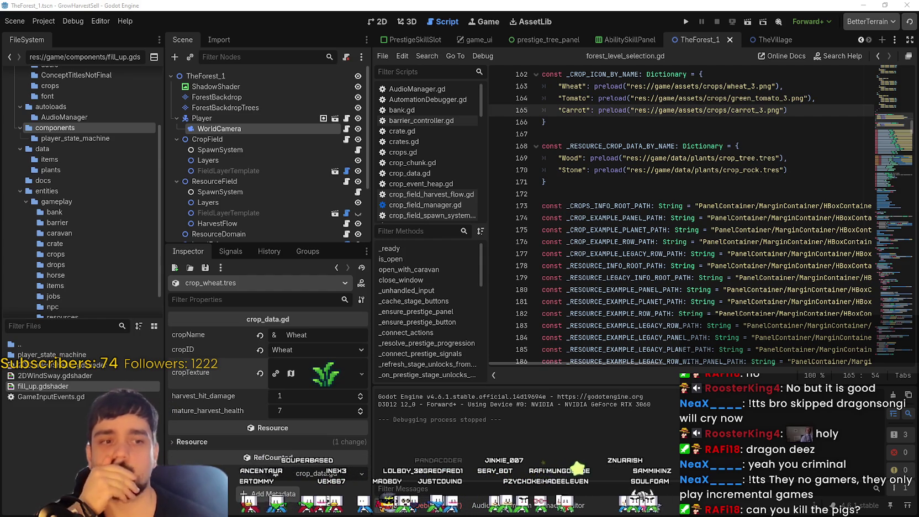
pyautogui.press('Down')
pyautogui.press('Down')
pyautogui.press('Down')
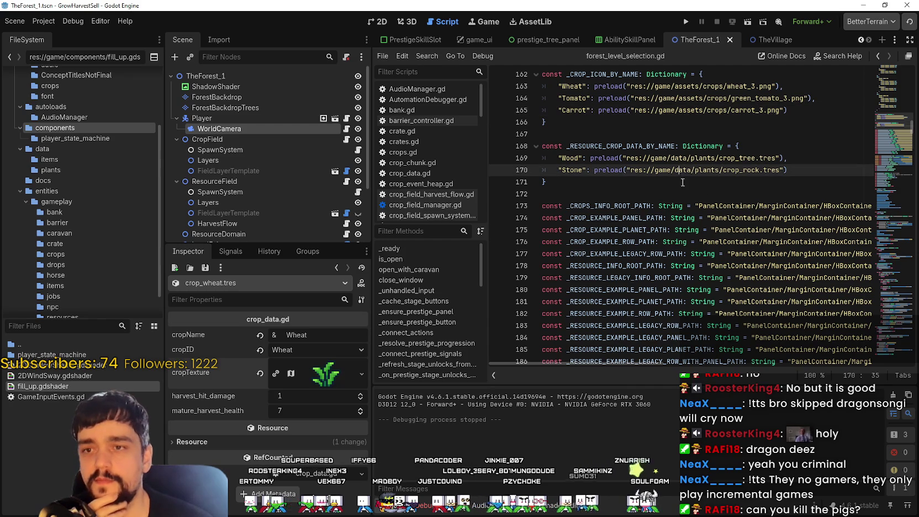
pyautogui.scroll(2, 707, 185)
pyautogui.click(569, 193)
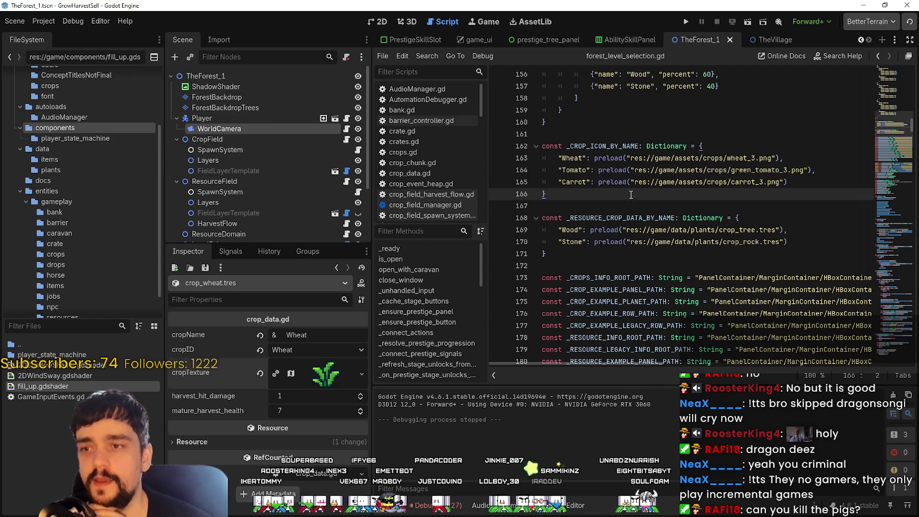
pyautogui.scroll(1, 628, 187)
pyautogui.click(632, 157)
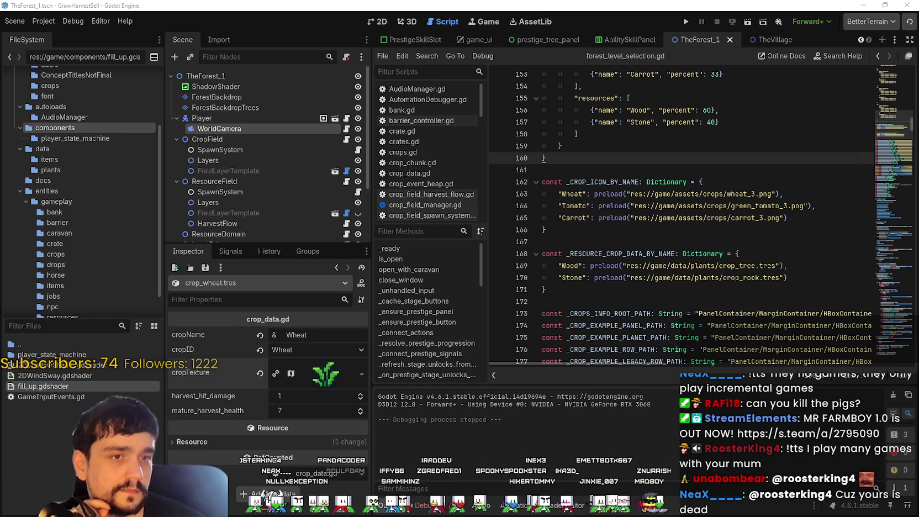
pyautogui.click(688, 23)
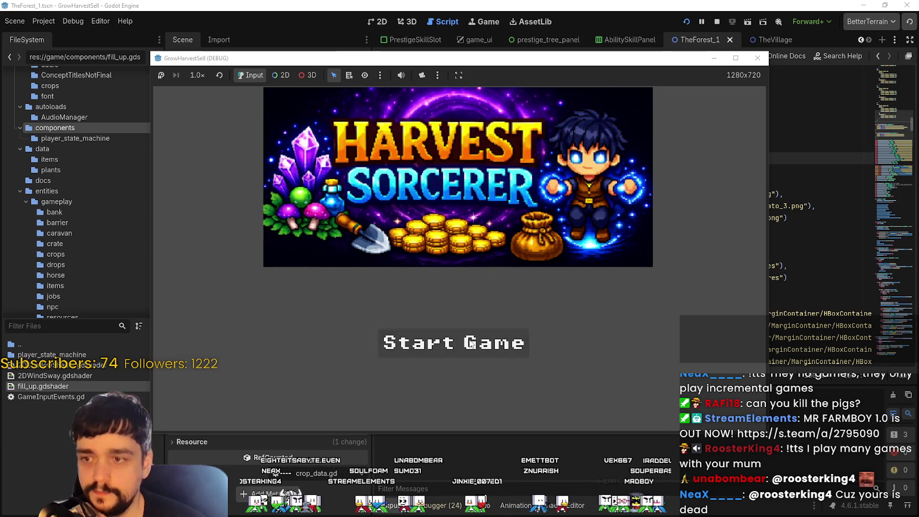
pyautogui.click(516, 343)
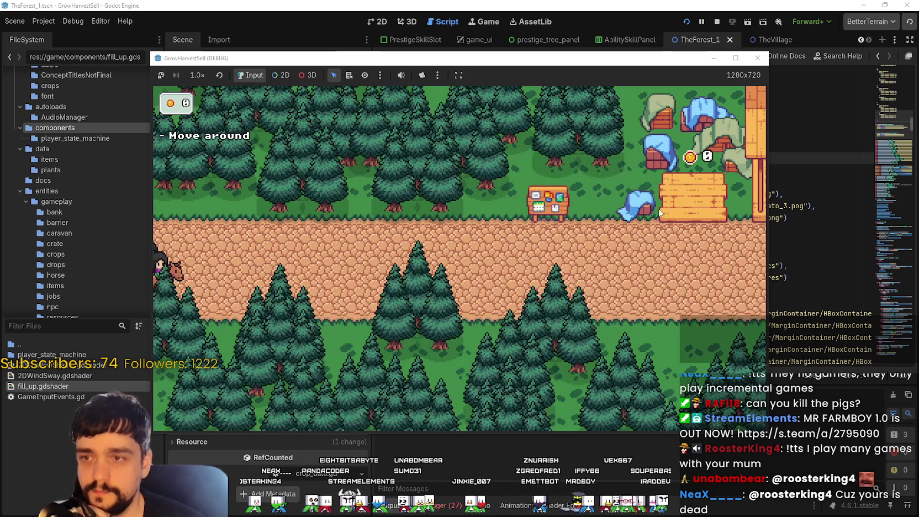
pyautogui.click(735, 58)
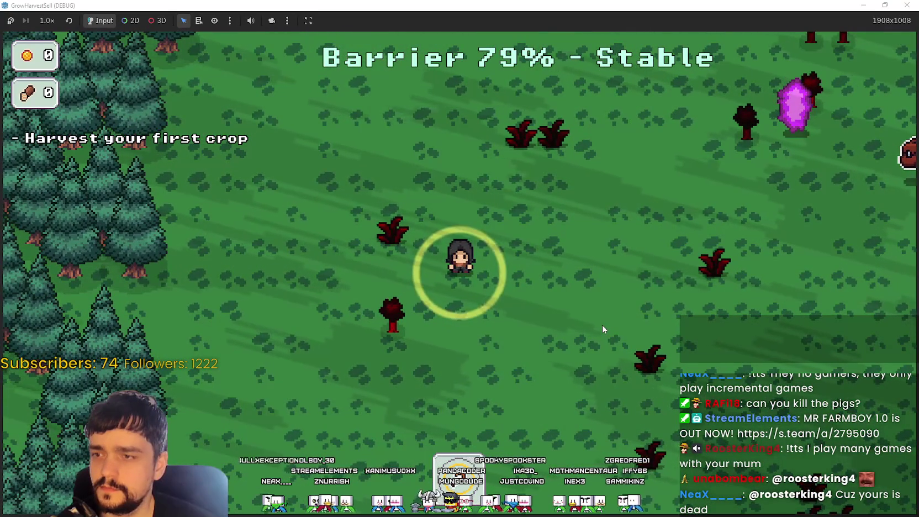
pyautogui.press('a')
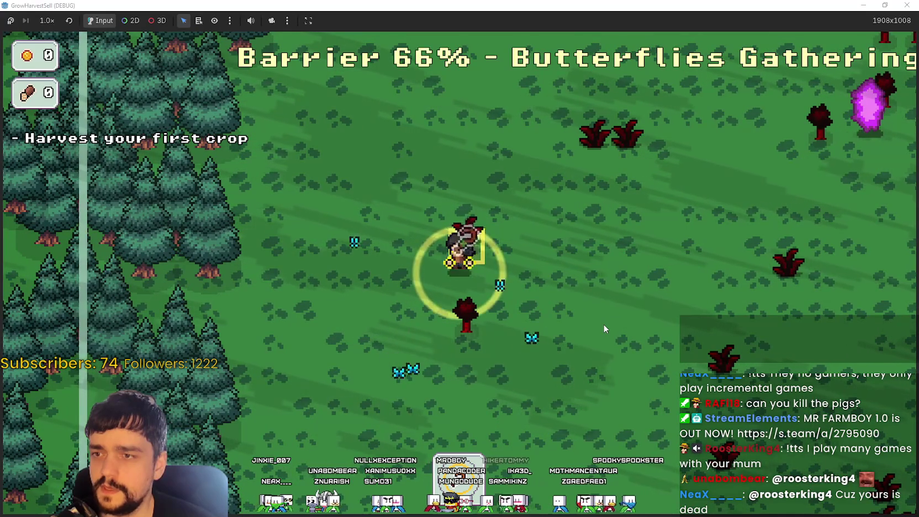
pyautogui.press('d')
pyautogui.press('w')
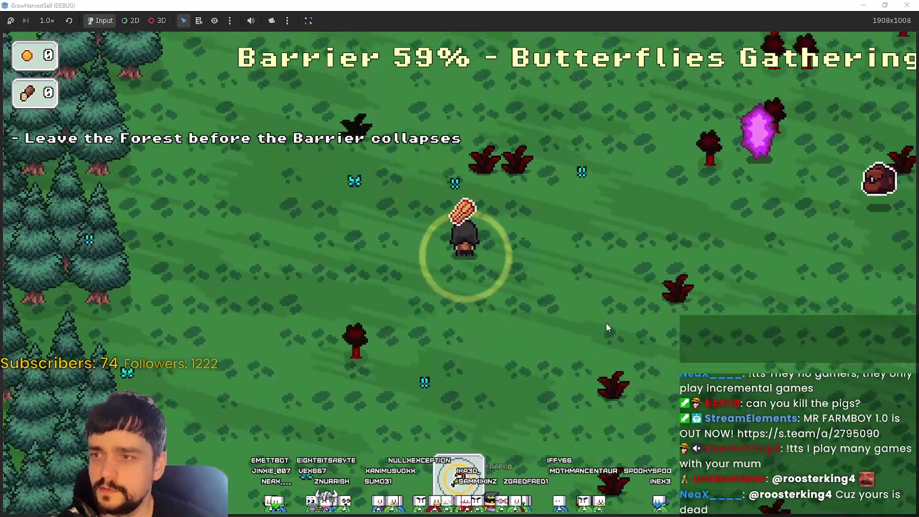
pyautogui.press('a')
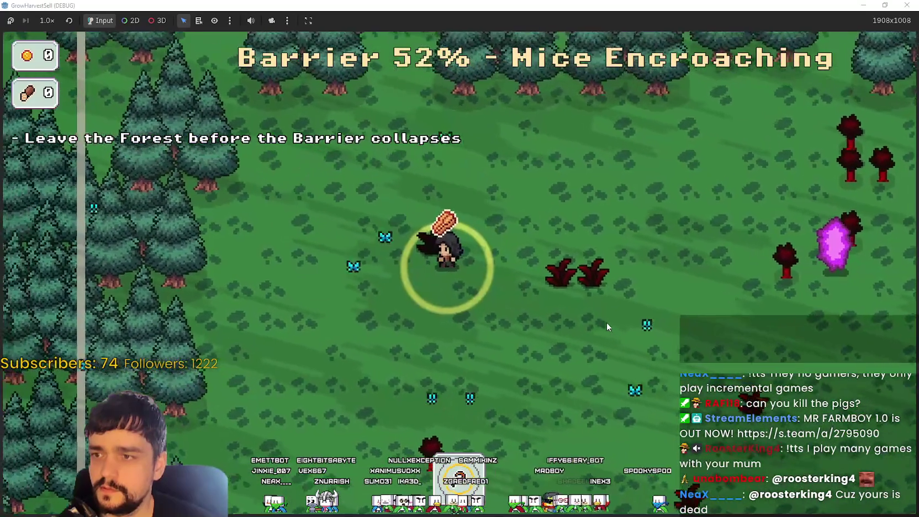
pyautogui.press('d')
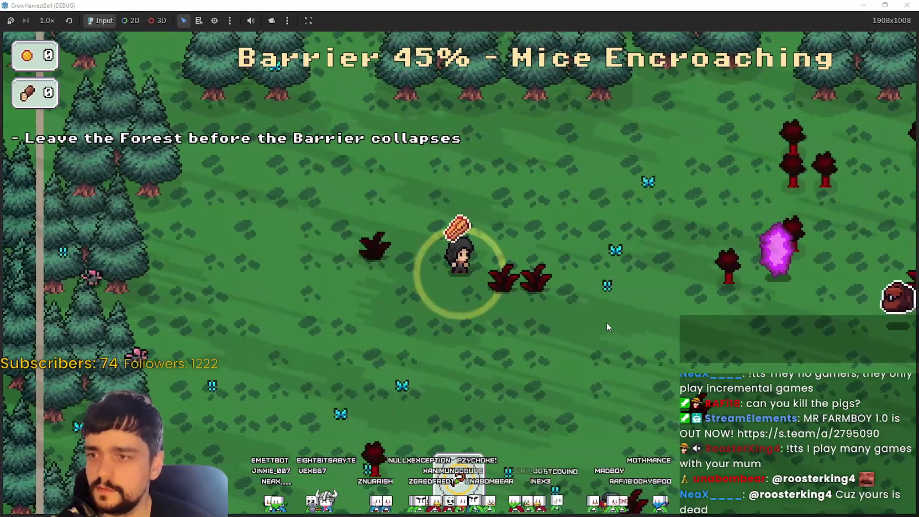
pyautogui.press('a')
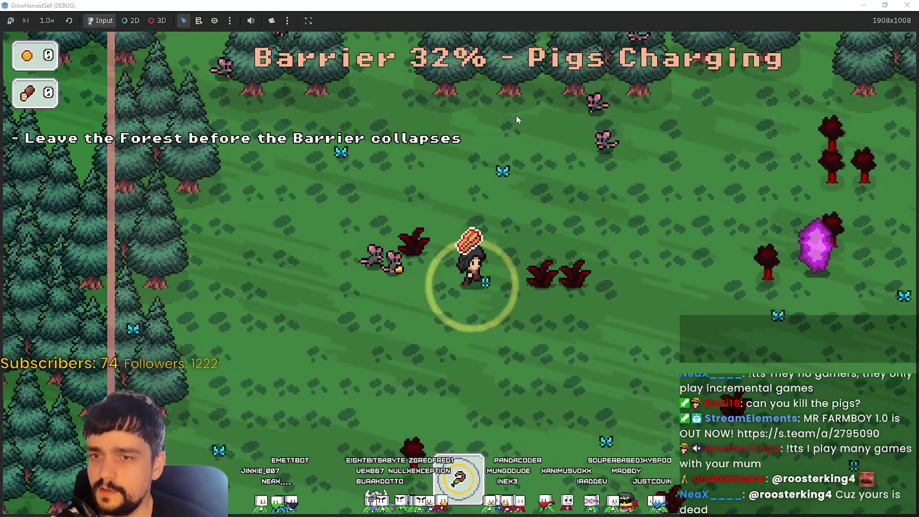
pyautogui.press('super+Down')
pyautogui.press('F8')
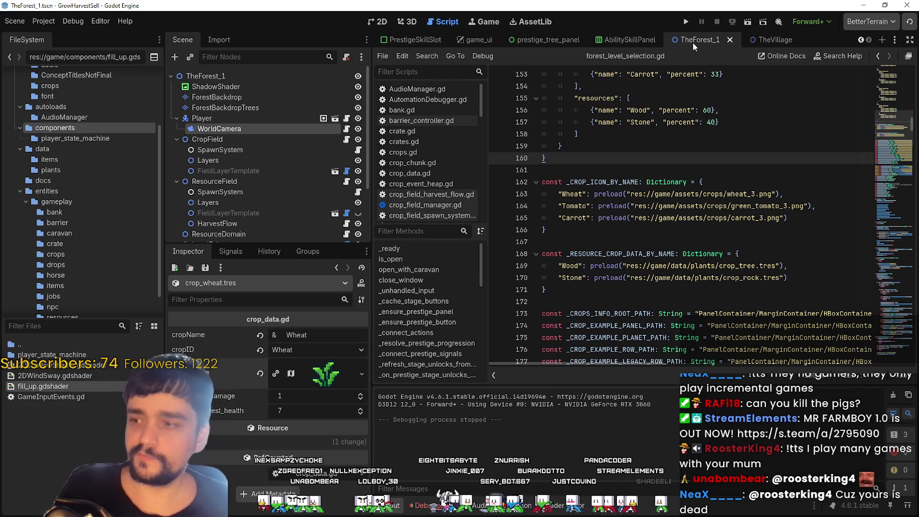
# Open fill_up.gdshader and select the early return statement on line 23.
pyautogui.doubleClick(72, 386)
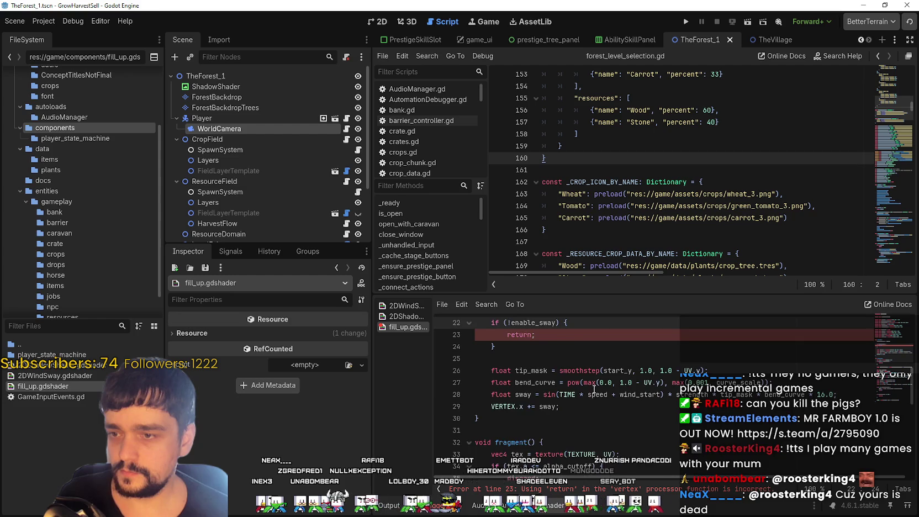
pyautogui.click(520, 406)
pyautogui.doubleClick(520, 407)
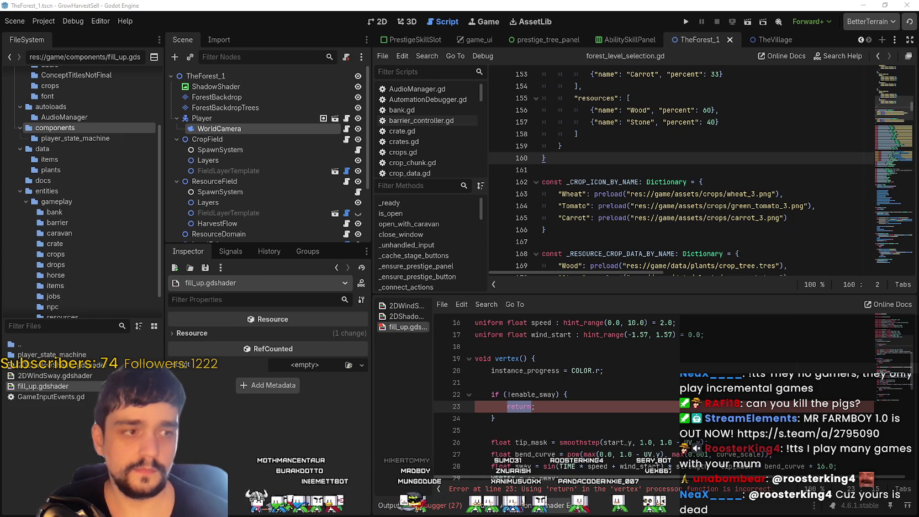
pyautogui.scroll(5, 696, 383)
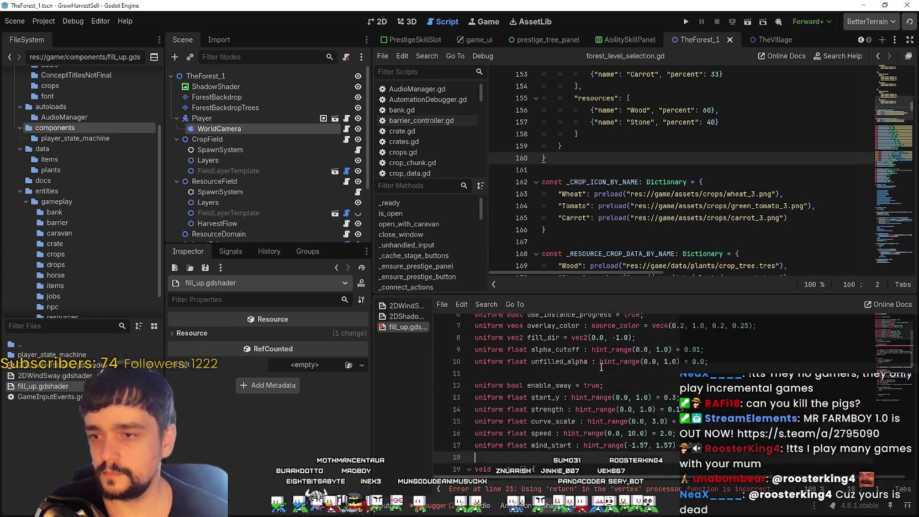
pyautogui.scroll(-2, 696, 383)
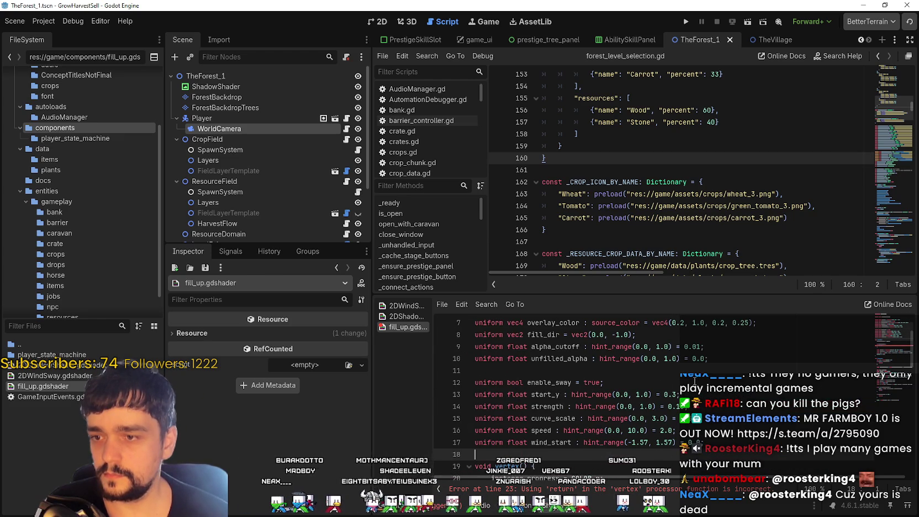
pyautogui.scroll(2, 694, 379)
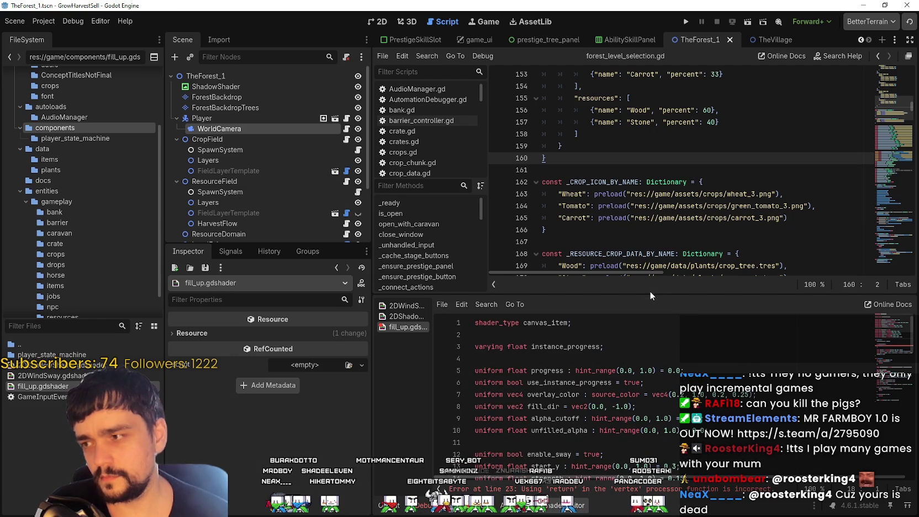
pyautogui.moveTo(625, 291); pyautogui.dragTo(625, 185)
# Restore the enable_sway block around the vertex sway code and run the game.
pyautogui.scroll(-4, 632, 374)
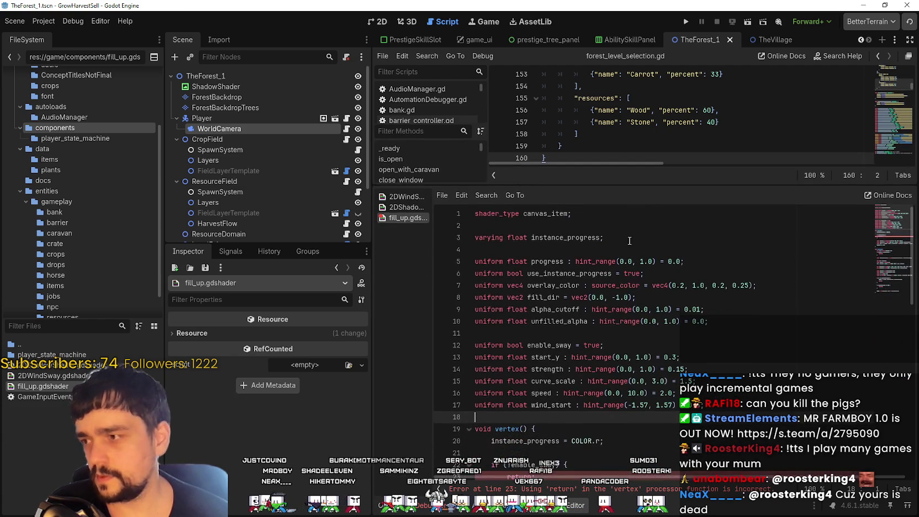
pyautogui.scroll(-8, 631, 431)
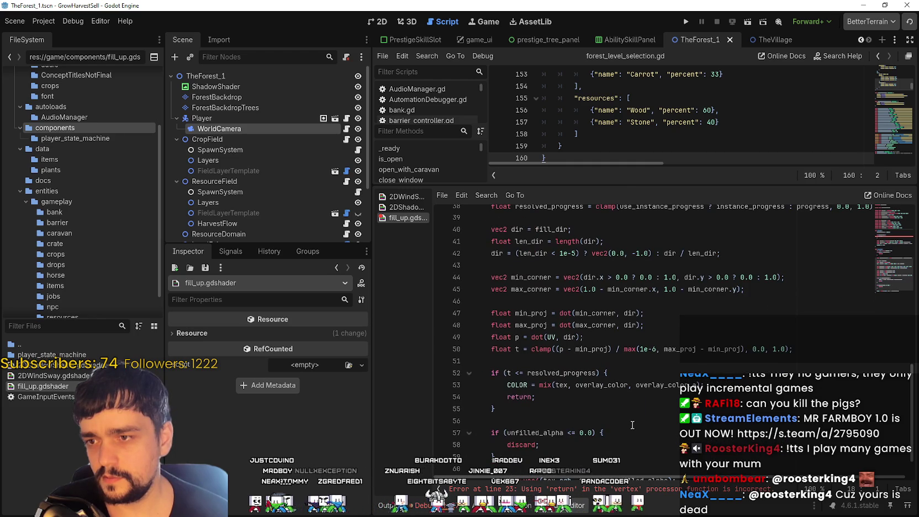
pyautogui.scroll(2, 632, 421)
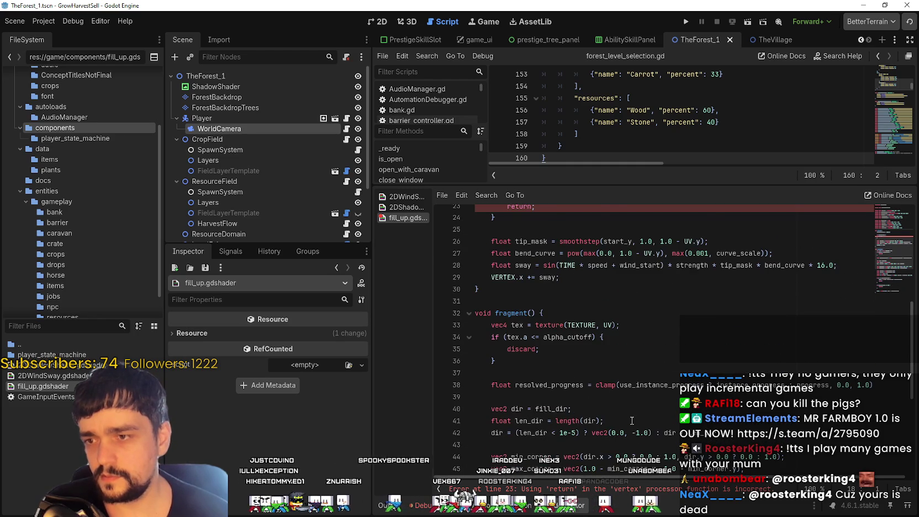
pyautogui.scroll(3, 631, 420)
pyautogui.click(605, 391)
pyautogui.scroll(2, 752, 208)
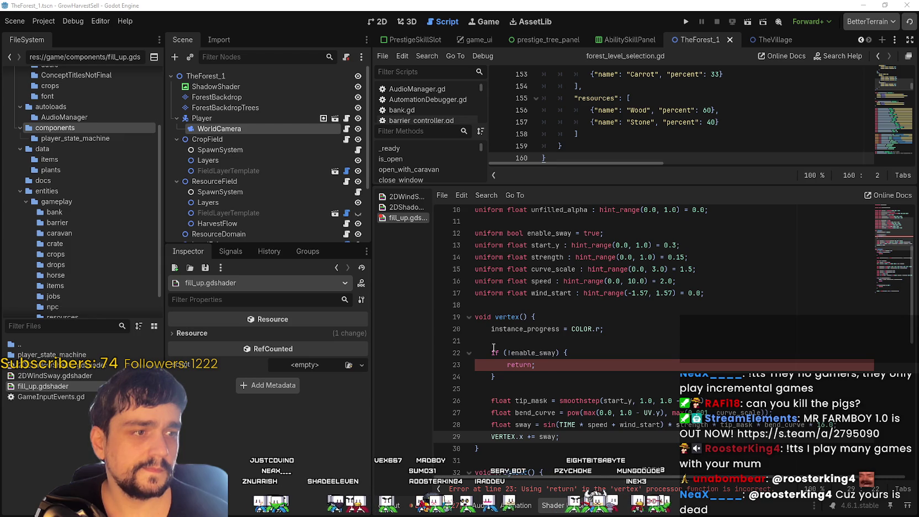
pyautogui.hotkey('ctrl', 'z')
pyautogui.hotkey('ctrl', 'z')
pyautogui.hotkey('ctrl', 'z')
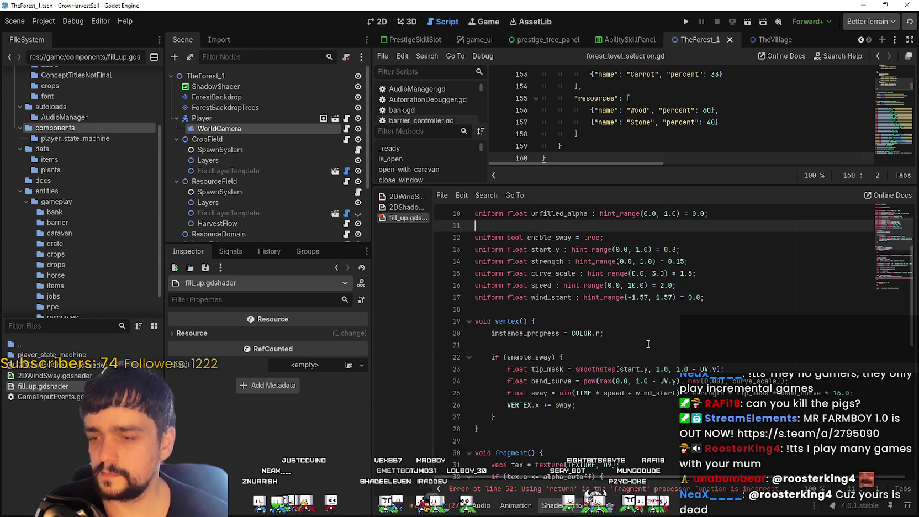
pyautogui.click(648, 344)
pyautogui.click(687, 21)
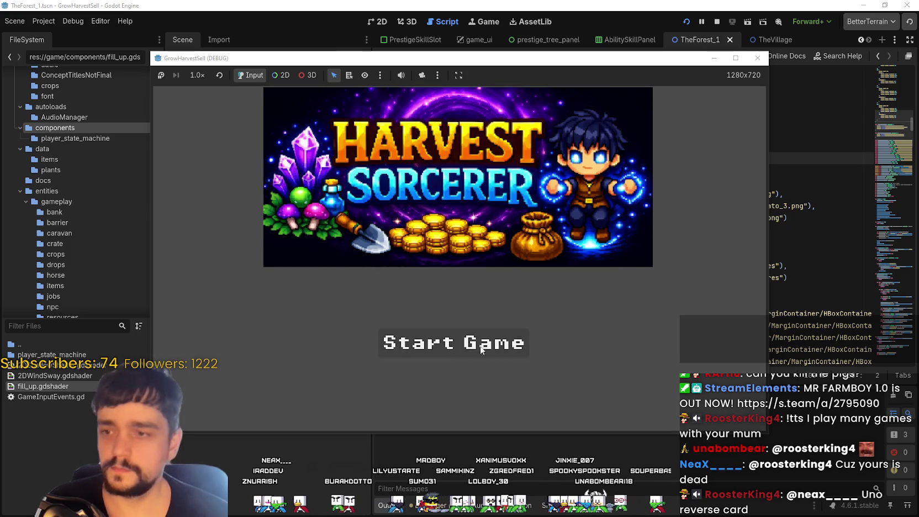
# Start a new game, unlock the portal at the skill board, and travel to Stage 1.
pyautogui.click(513, 344)
pyautogui.press('d')
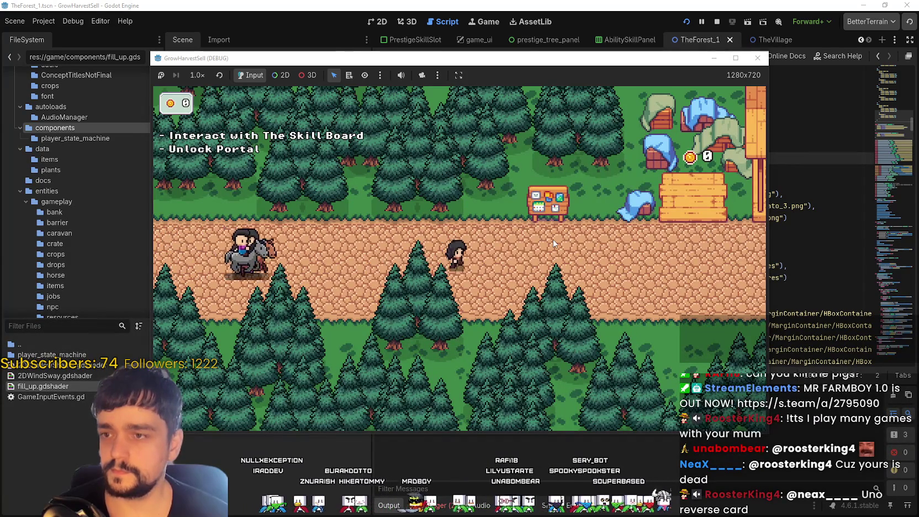
pyautogui.press('d')
pyautogui.press('a')
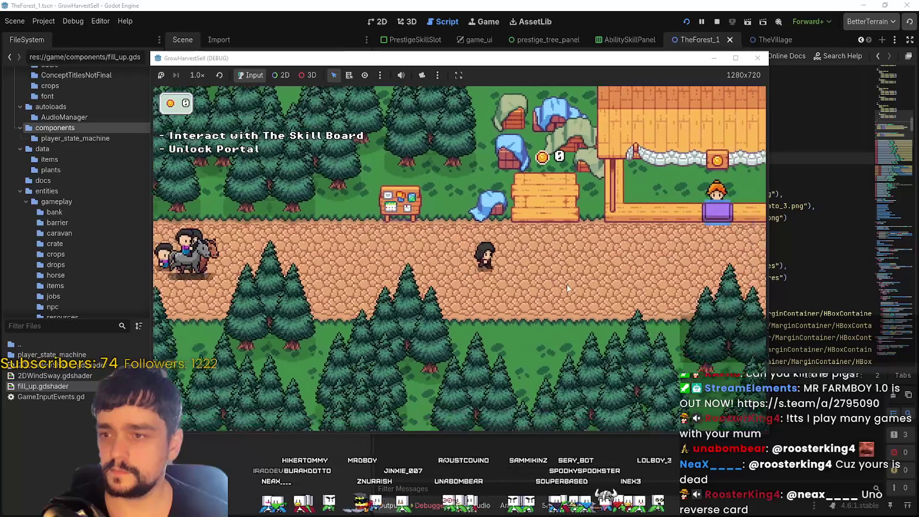
pyautogui.press('d')
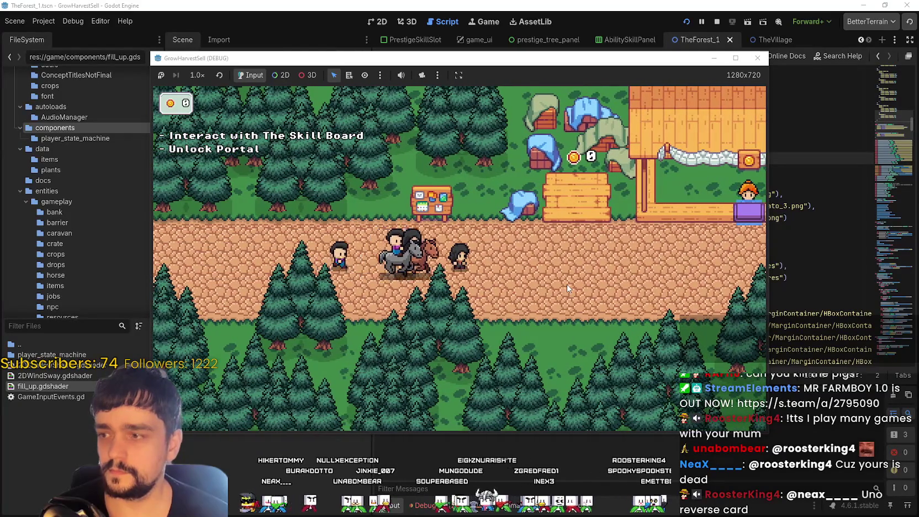
pyautogui.press('a')
pyautogui.press('e')
pyautogui.press('Escape')
pyautogui.press('s')
pyautogui.press('e')
pyautogui.press('Return')
# Maximize the game, harvest a forest crop, walk around carrying it, then stop the game.
pyautogui.click(736, 58)
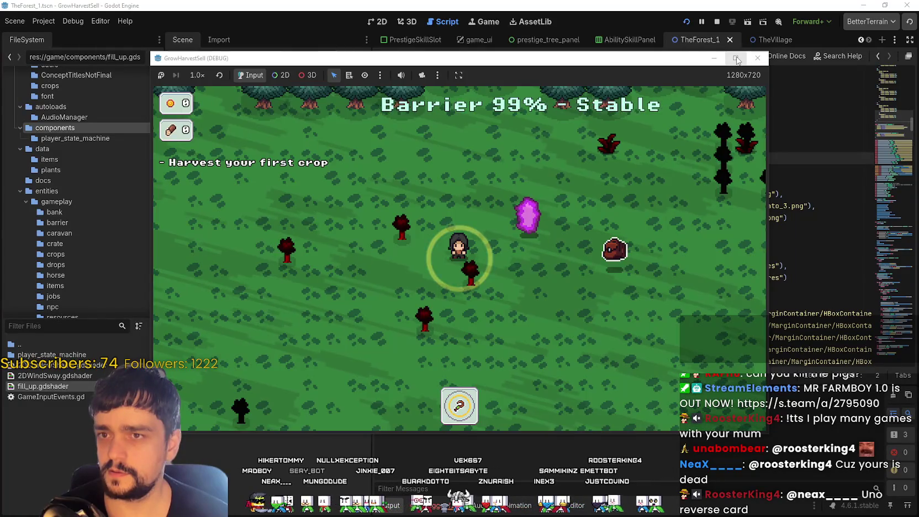
pyautogui.press('d')
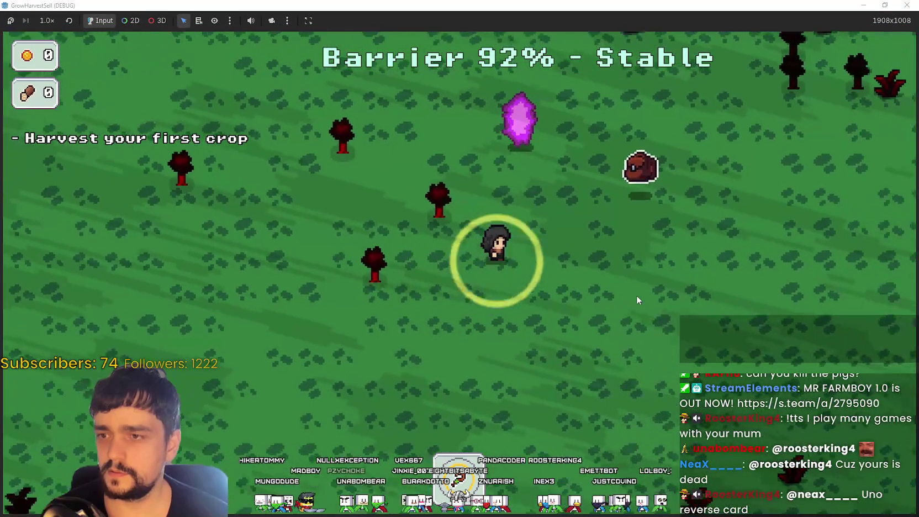
pyautogui.press('d')
pyautogui.press('w')
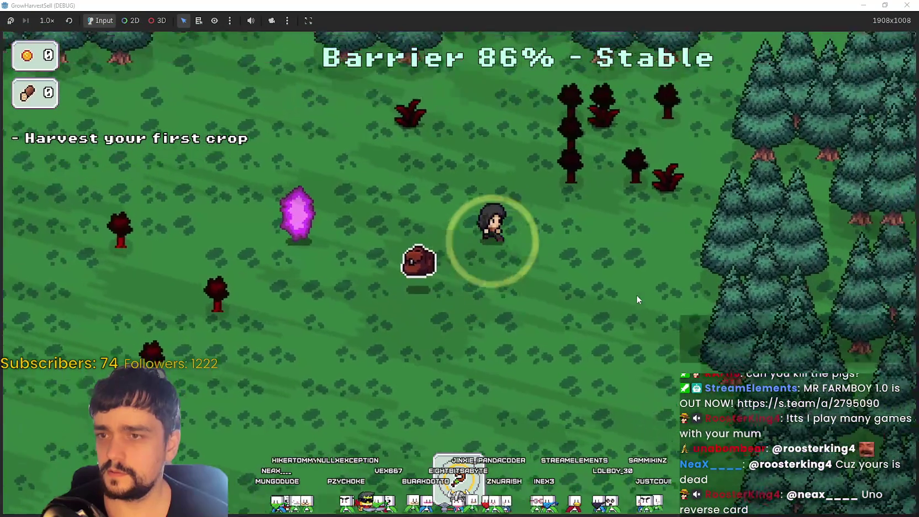
pyautogui.press('a')
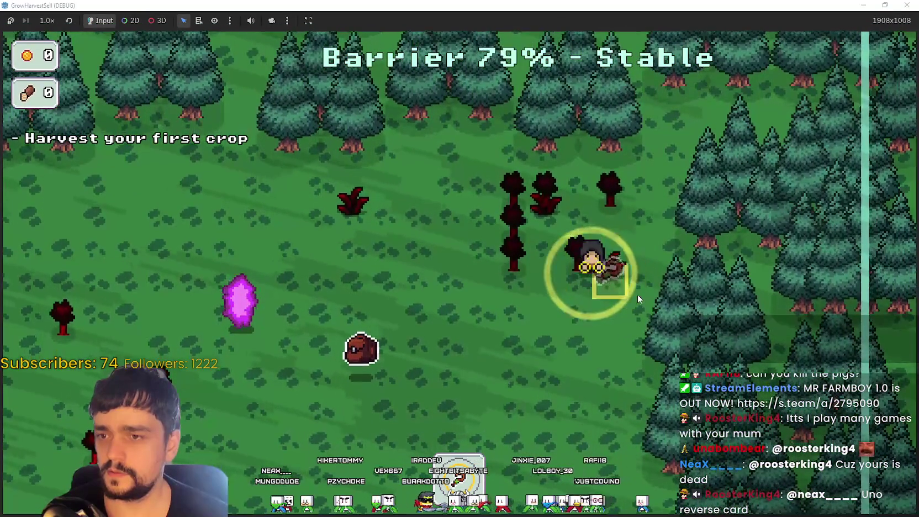
pyautogui.click(638, 296)
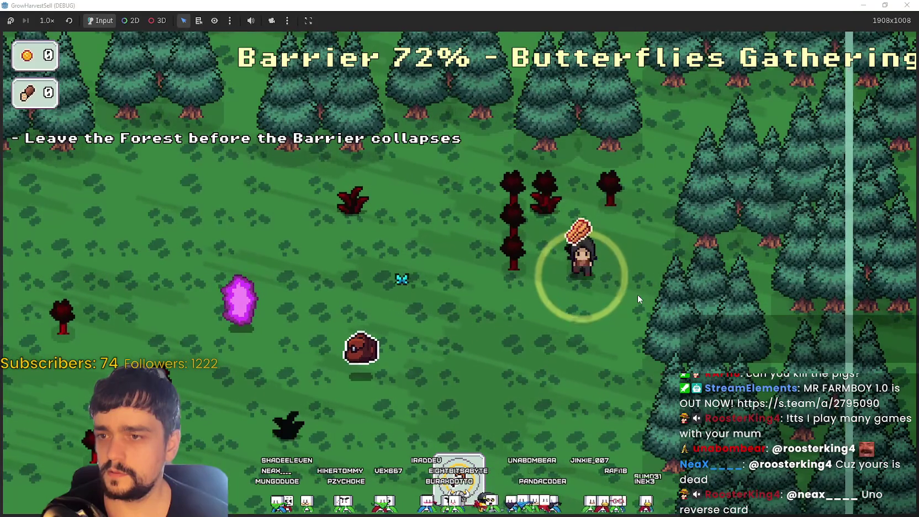
pyautogui.press('s')
pyautogui.press('a')
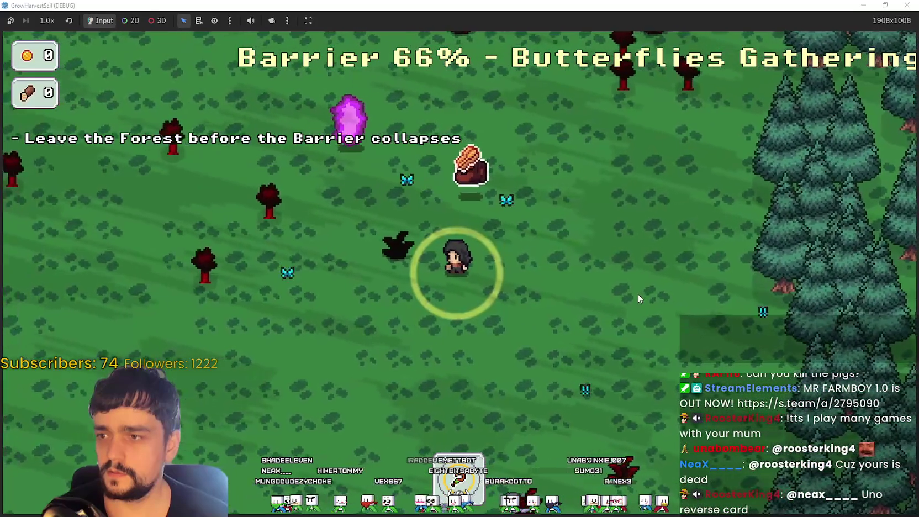
pyautogui.press('s')
pyautogui.press('d')
pyautogui.press('d')
pyautogui.press('s')
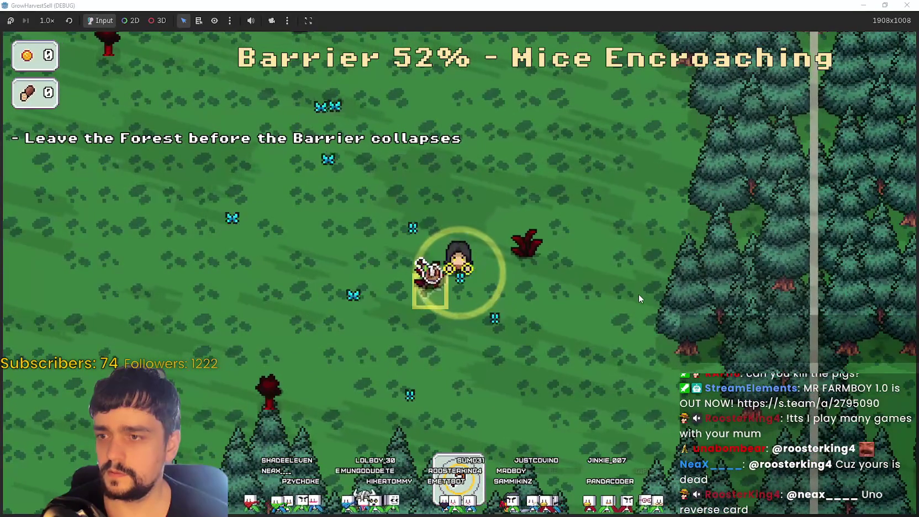
pyautogui.press('a')
pyautogui.press('w')
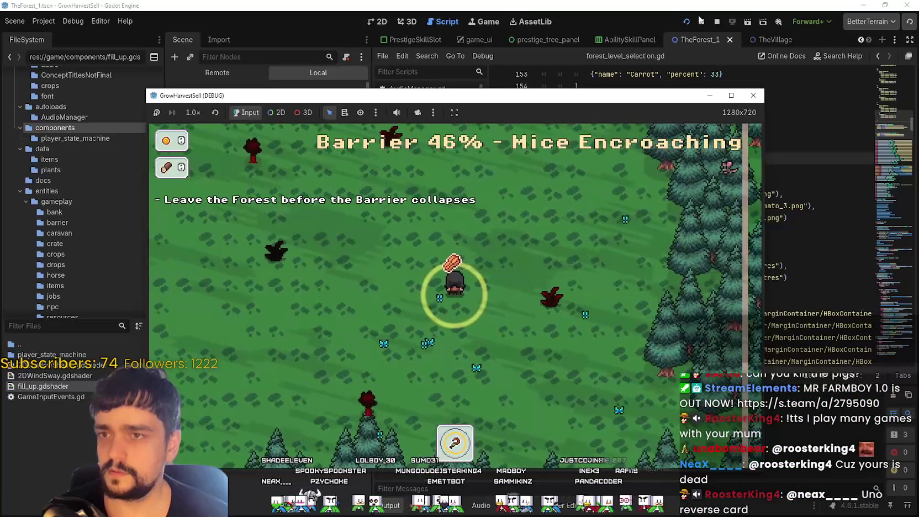
pyautogui.click(717, 21)
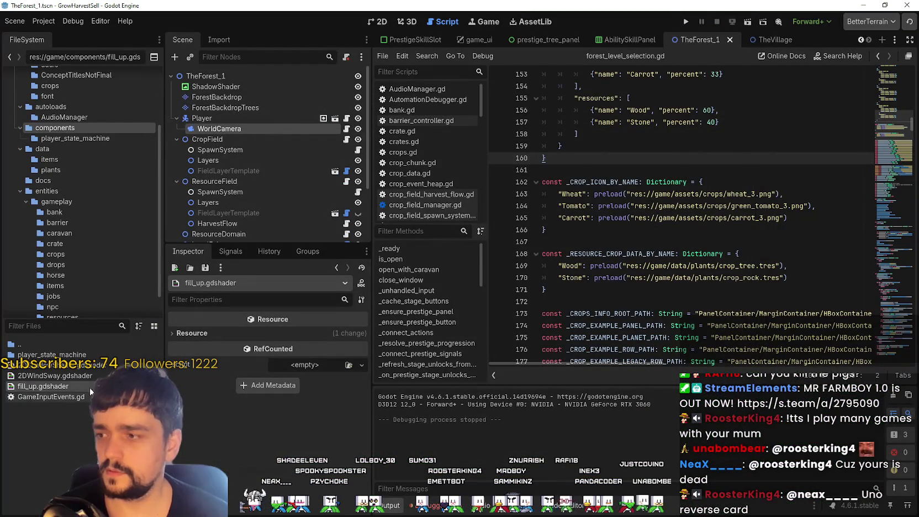
# Open fill_up.gdshader and review the code around the unfilled_alpha check on line 55.
pyautogui.doubleClick(87, 382)
pyautogui.scroll(-7, 630, 403)
pyautogui.click(593, 390)
pyautogui.scroll(5, 586, 381)
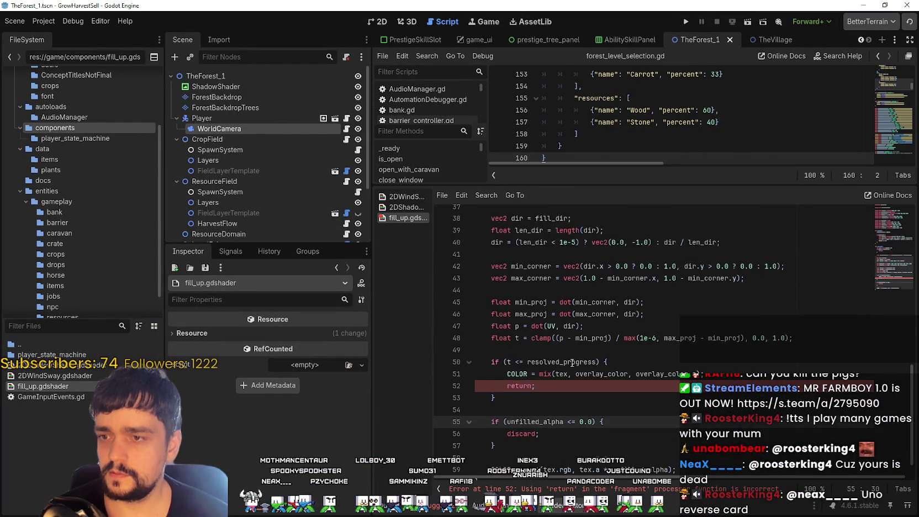
pyautogui.scroll(-5, 574, 367)
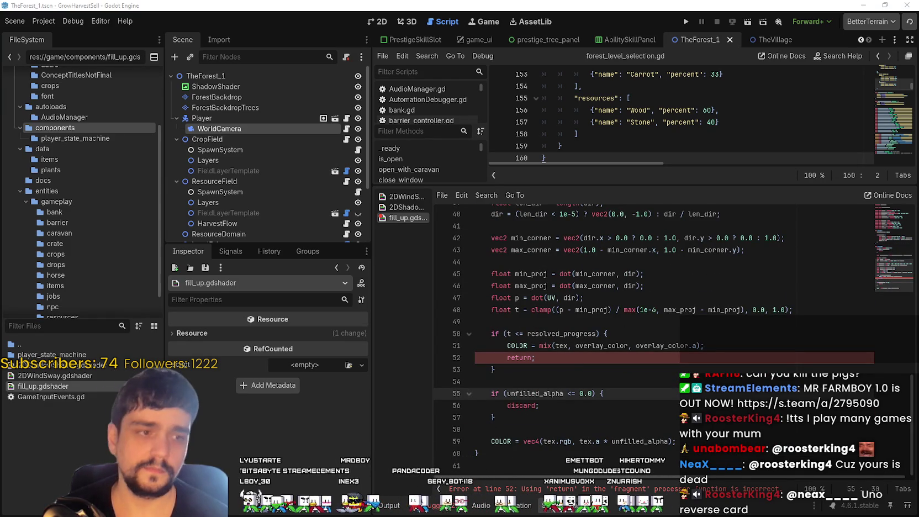
pyautogui.scroll(5, 769, 334)
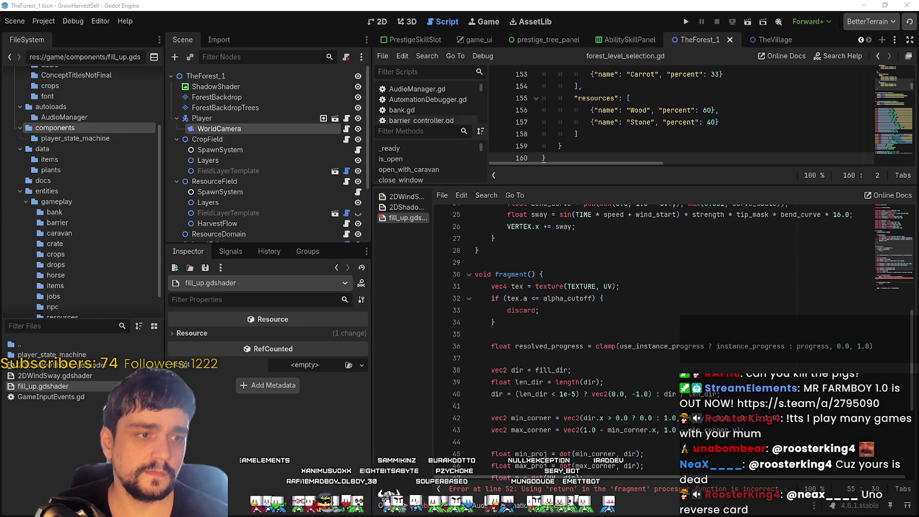
pyautogui.scroll(-4, 676, 405)
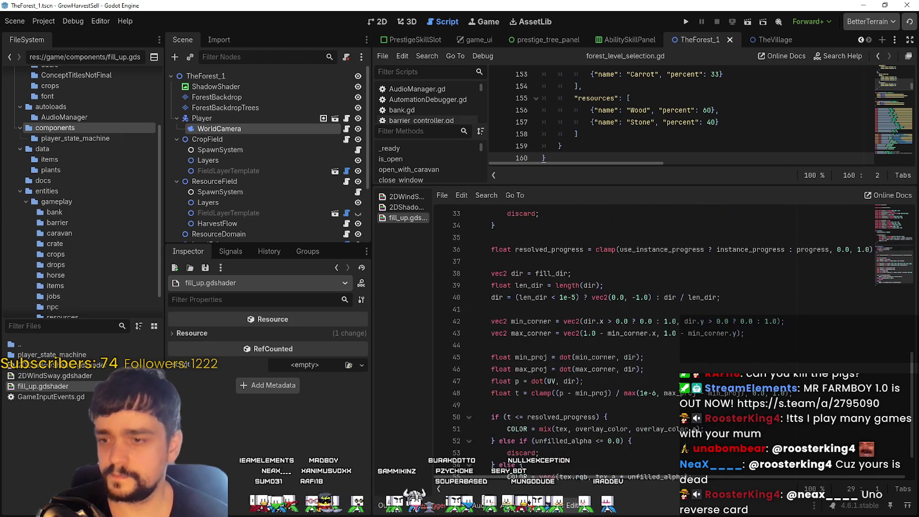
pyautogui.scroll(9, 672, 363)
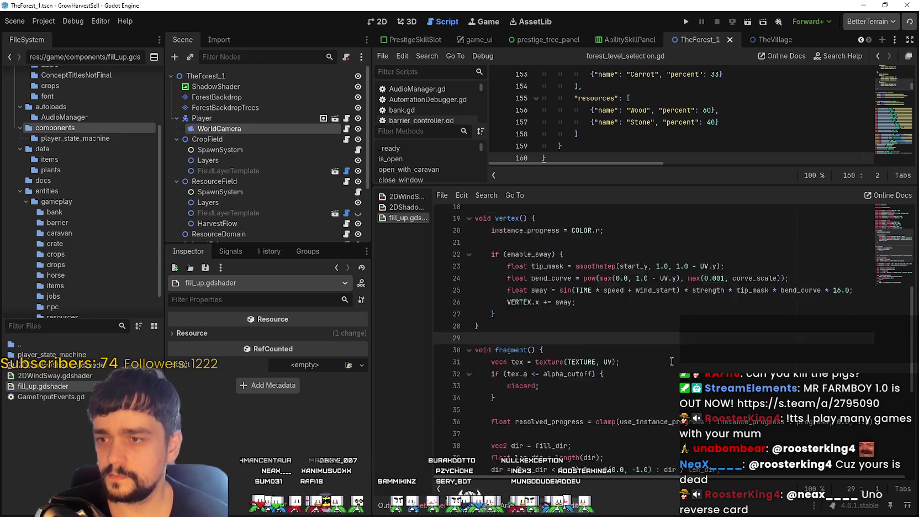
pyautogui.scroll(3, 672, 363)
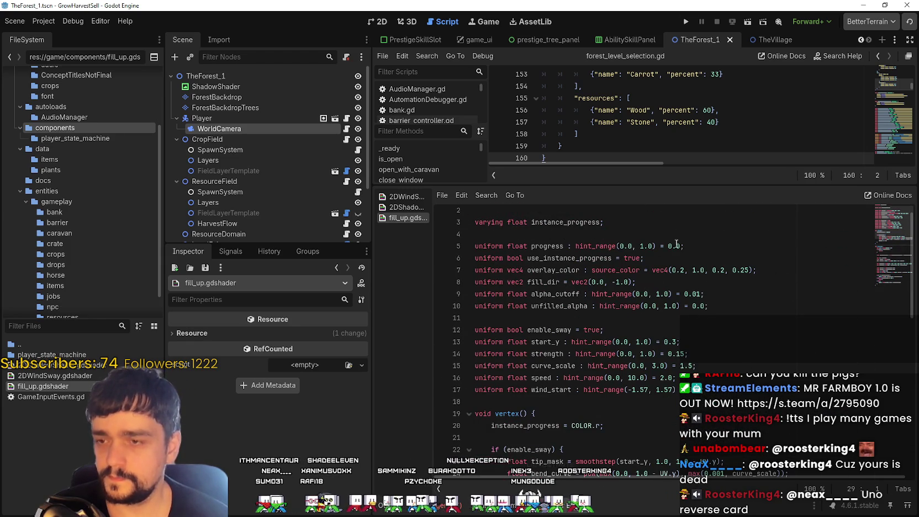
# Enlarge the lower panel and select CropField's FieldLayerTemplate to show its properties.
pyautogui.moveTo(648, 184); pyautogui.dragTo(586, 296)
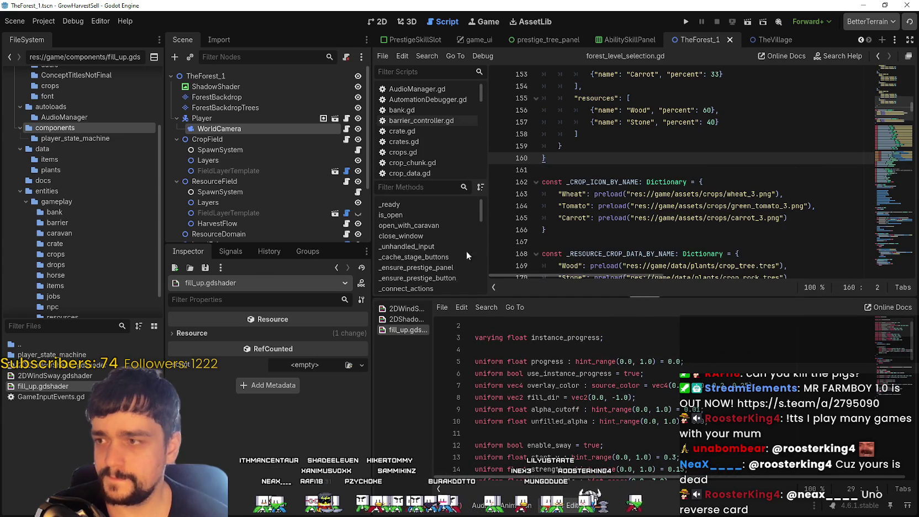
pyautogui.scroll(-2, 289, 215)
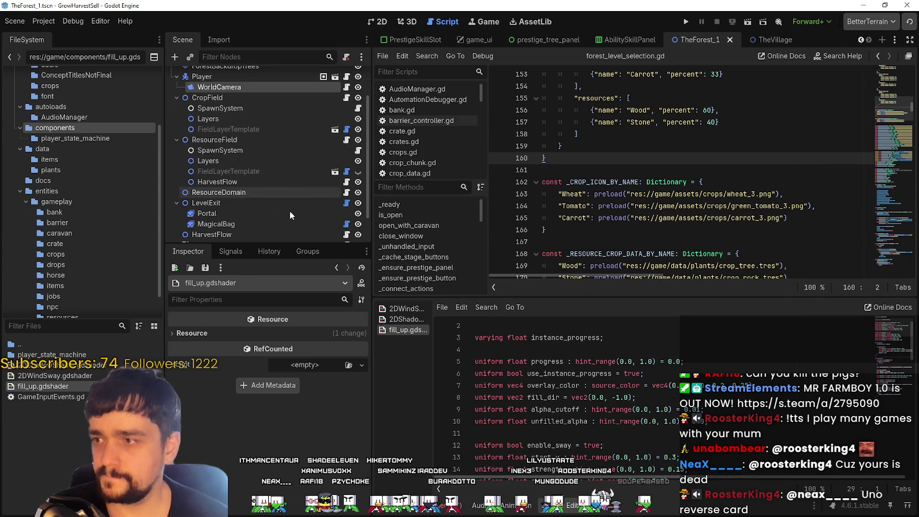
pyautogui.click(228, 130)
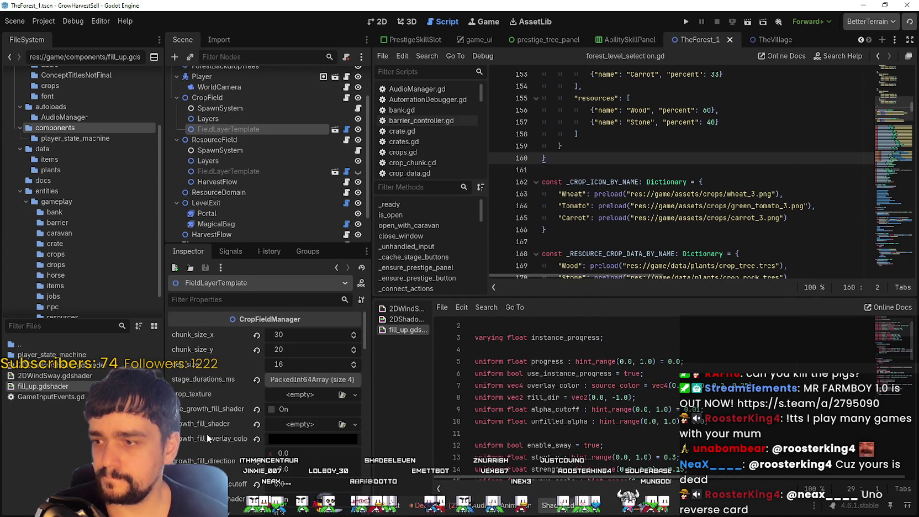
# Assign fill_up.gdshader as FieldLayerTemplate's growth fill shader.
pyautogui.moveTo(370, 452); pyautogui.dragTo(447, 452)
pyautogui.scroll(-1, 275, 465)
pyautogui.scroll(-1, 275, 466)
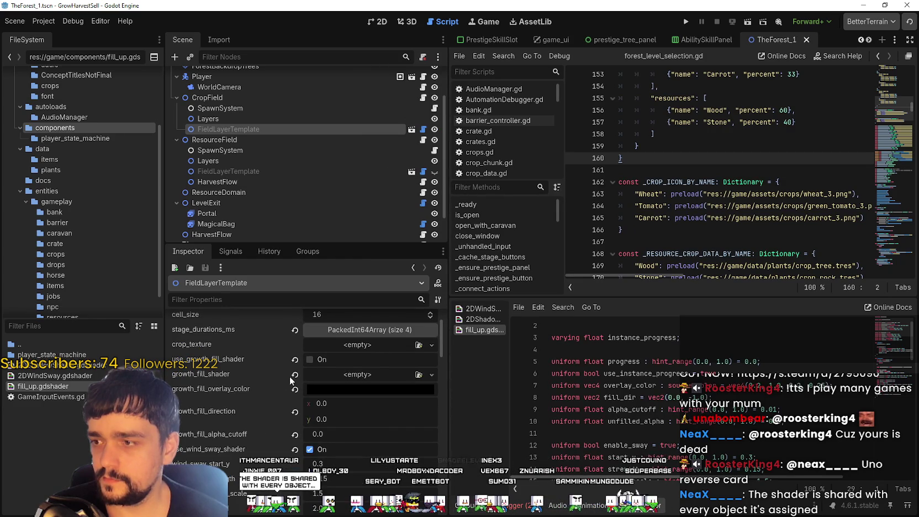
pyautogui.hotkey('ctrl', 'v')
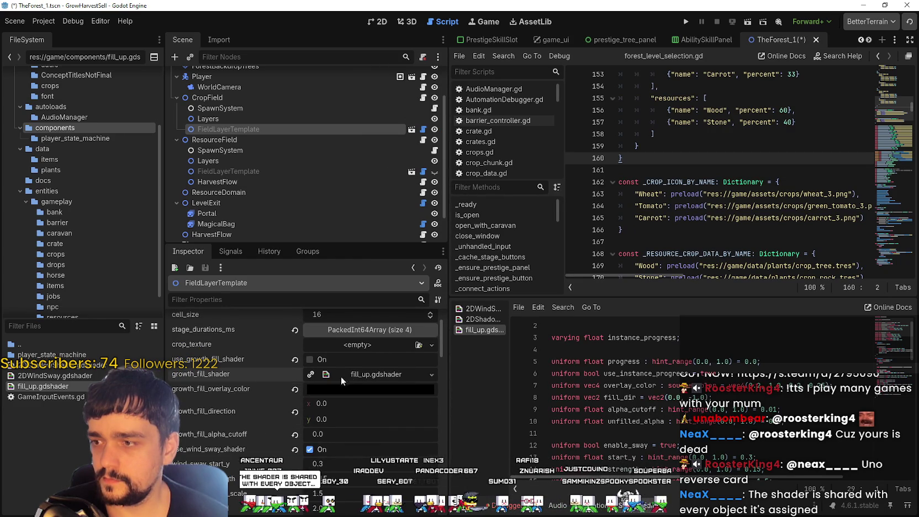
pyautogui.click(331, 374)
pyautogui.click(280, 389)
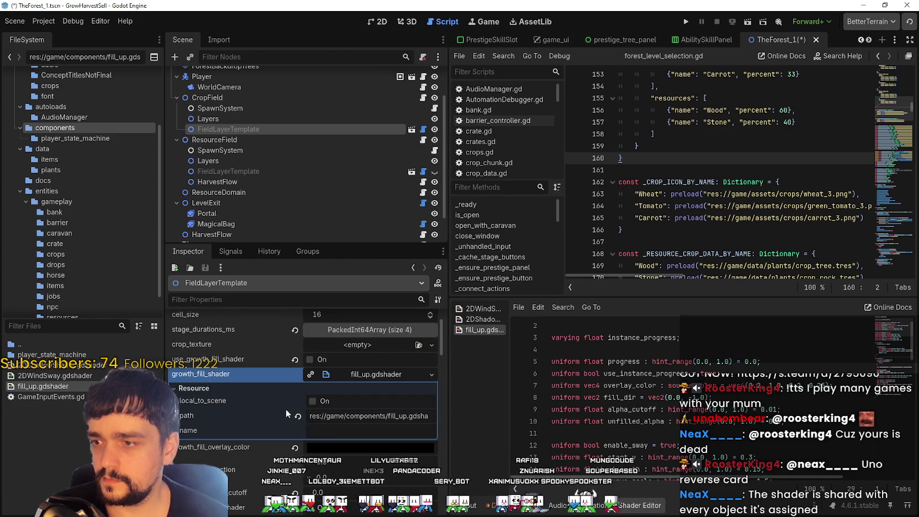
pyautogui.click(366, 378)
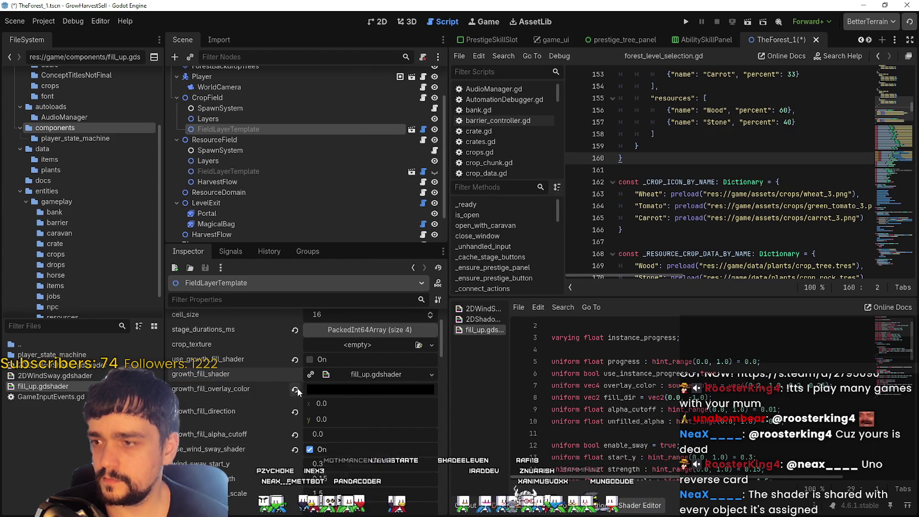
# Set a semi-transparent green overlay, fill direction y -1.0, alpha cutoff 0.01, and enable the growth fill shader.
pyautogui.hotkey('ctrl', 'v')
pyautogui.click(296, 412)
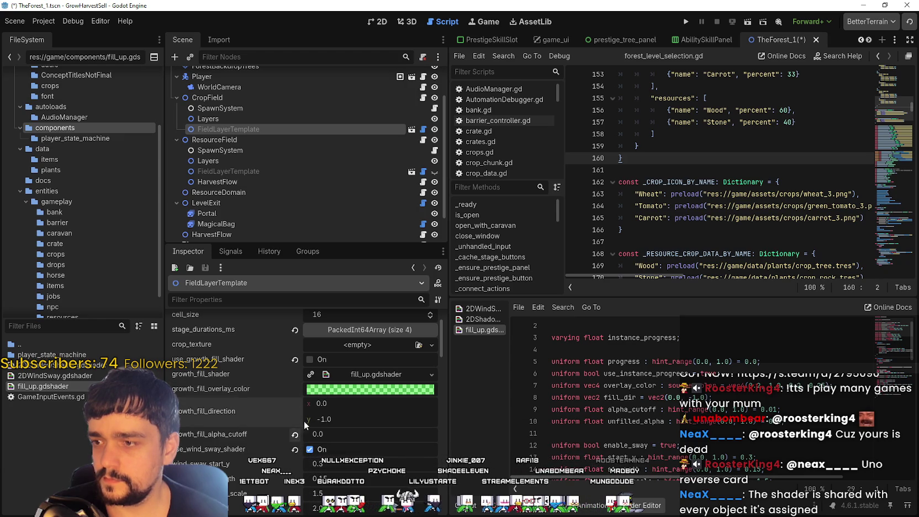
pyautogui.click(295, 435)
pyautogui.scroll(-1, 300, 454)
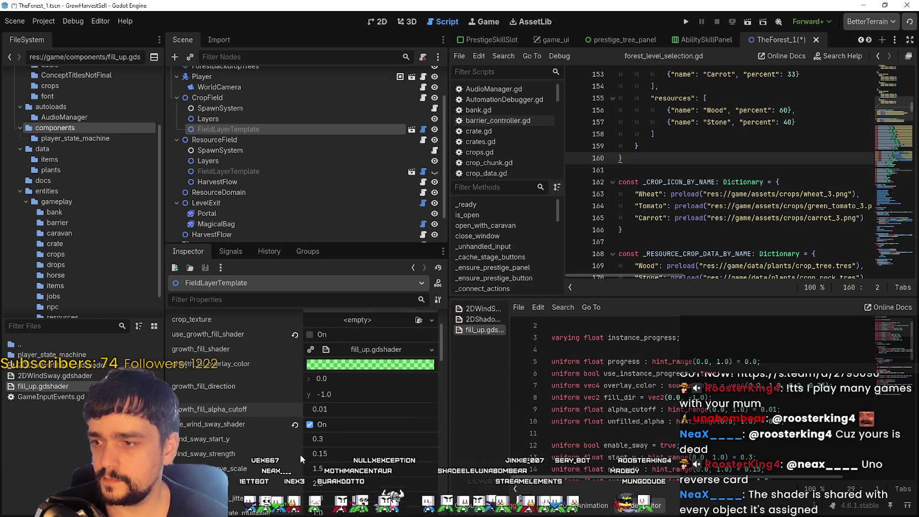
pyautogui.scroll(-7, 285, 462)
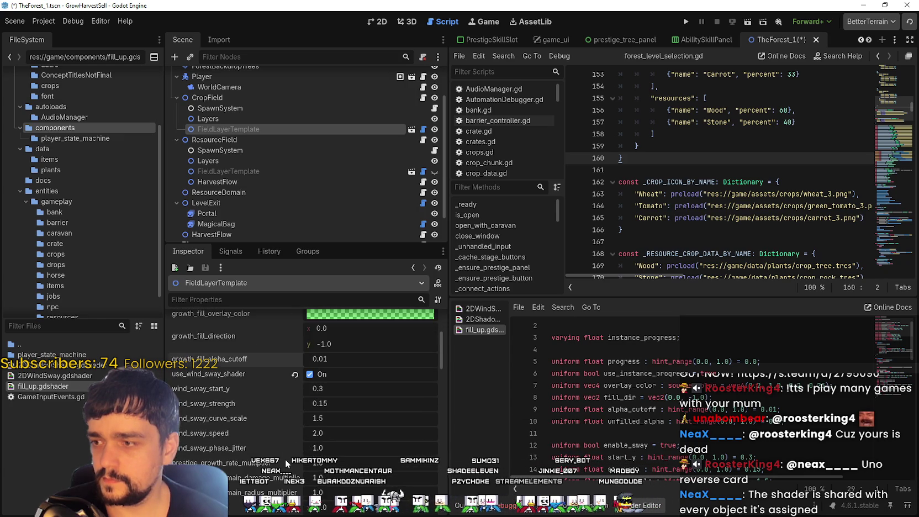
pyautogui.scroll(7, 285, 458)
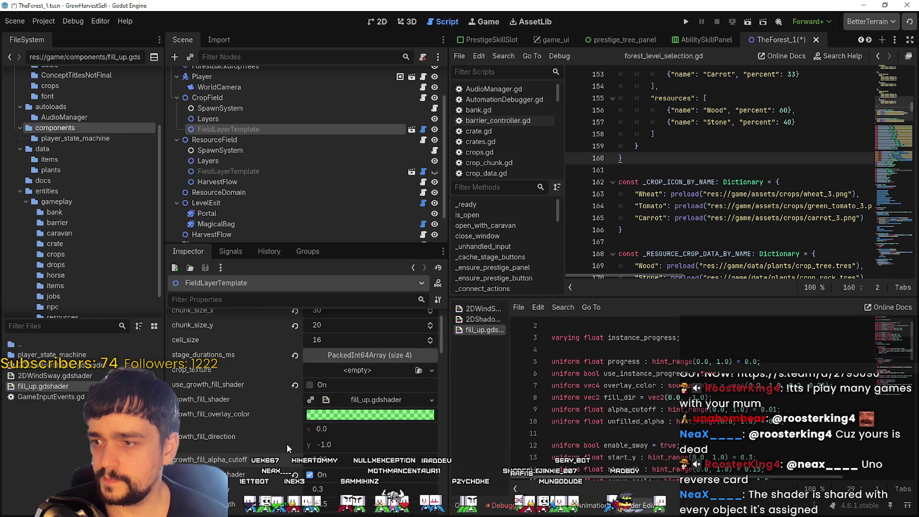
pyautogui.click(295, 385)
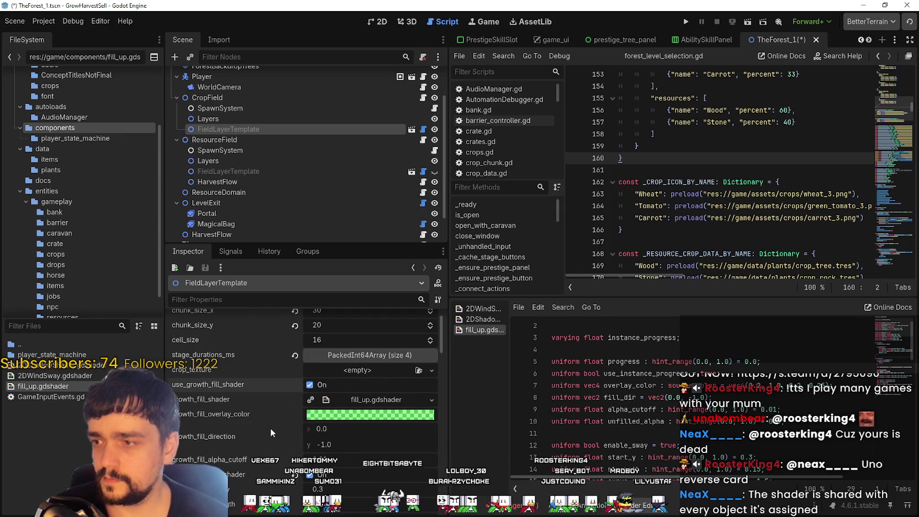
# Save the forest scene and run the game with F5.
pyautogui.hotkey('ctrl', 's')
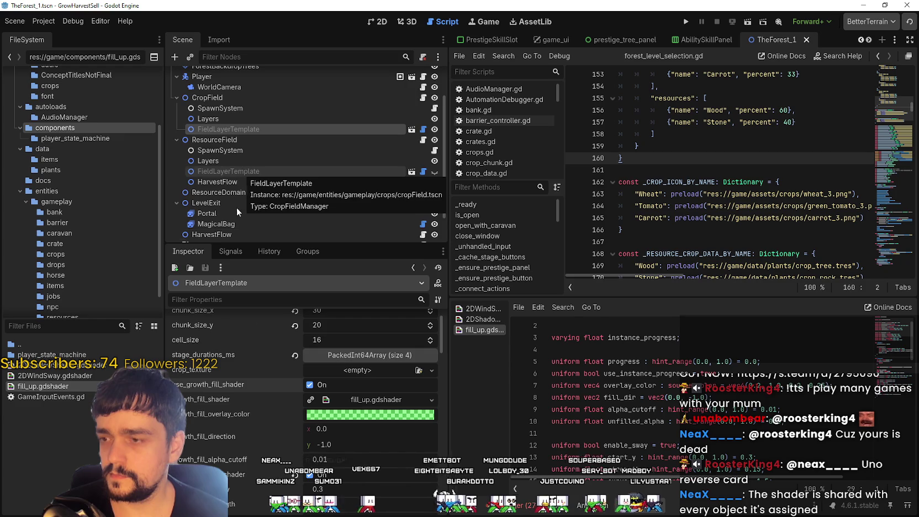
pyautogui.scroll(1, 290, 436)
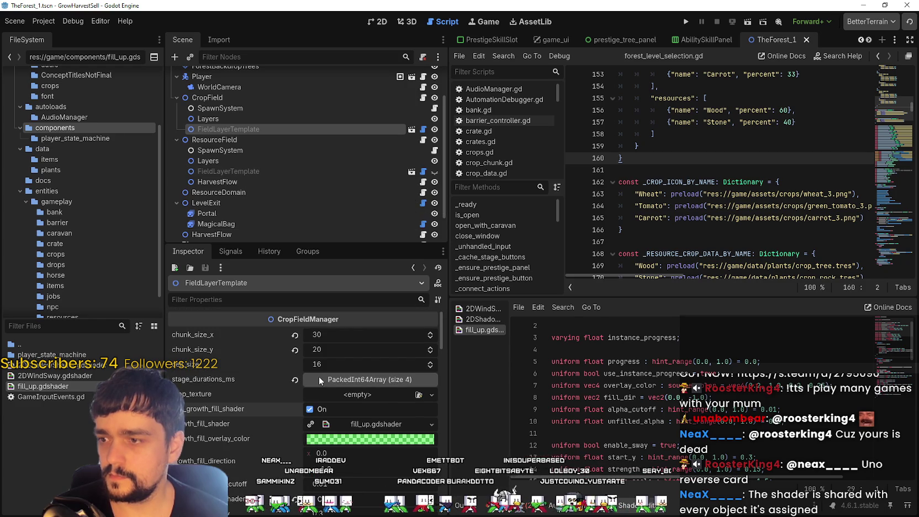
pyautogui.scroll(-3, 299, 447)
pyautogui.scroll(1, 296, 448)
pyautogui.scroll(-1, 294, 441)
pyautogui.scroll(1, 293, 438)
pyautogui.scroll(-7, 293, 438)
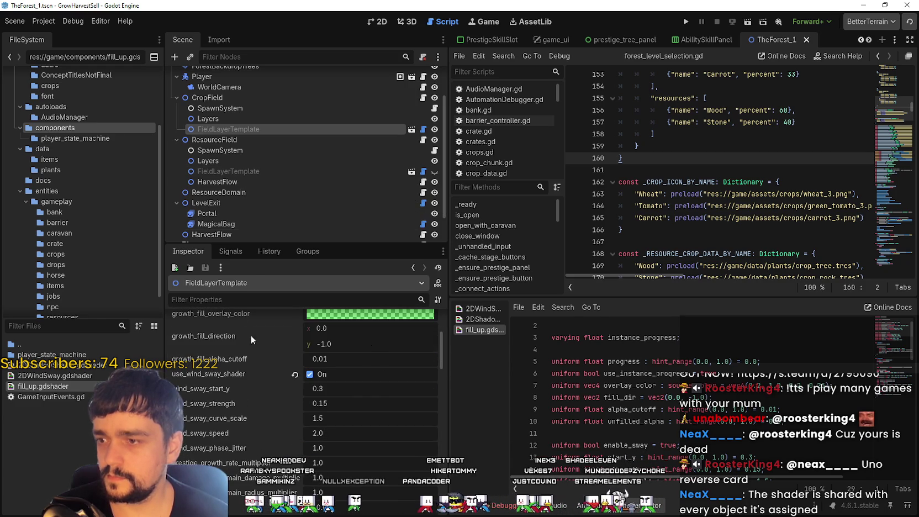
pyautogui.press('F5')
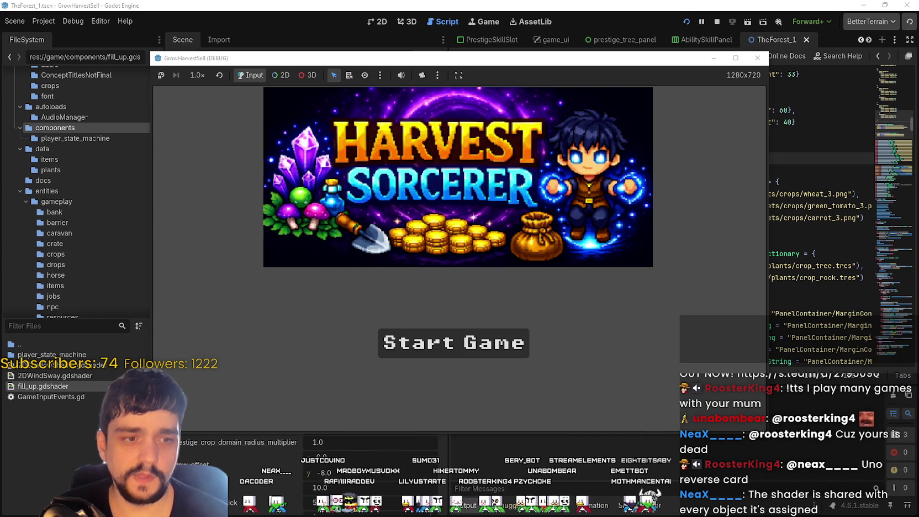
# Start the game from the title screen and walk along the village path to the skill board.
pyautogui.press('Return')
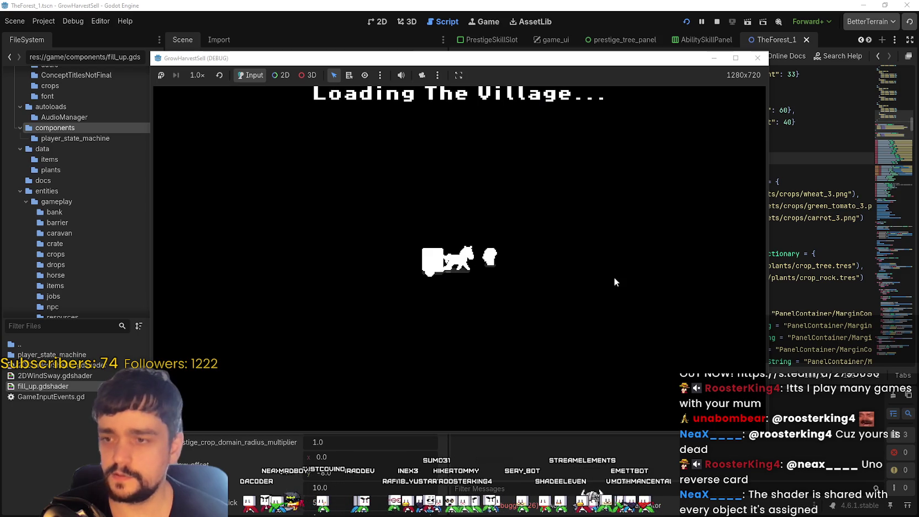
pyautogui.press('d')
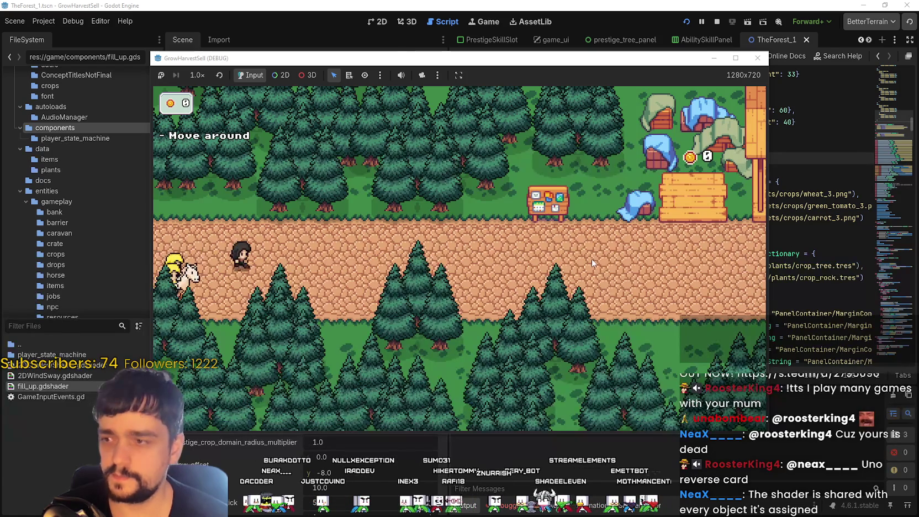
pyautogui.press('w')
pyautogui.press('e')
pyautogui.press('Escape')
# Walk to the portal and travel to the first forest stage.
pyautogui.press('d')
pyautogui.press('s')
pyautogui.press('e')
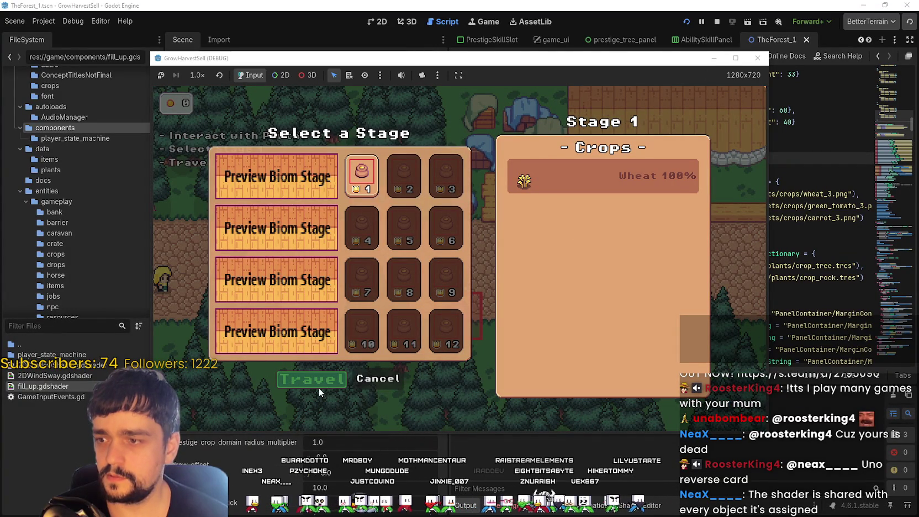
pyautogui.press('F8')
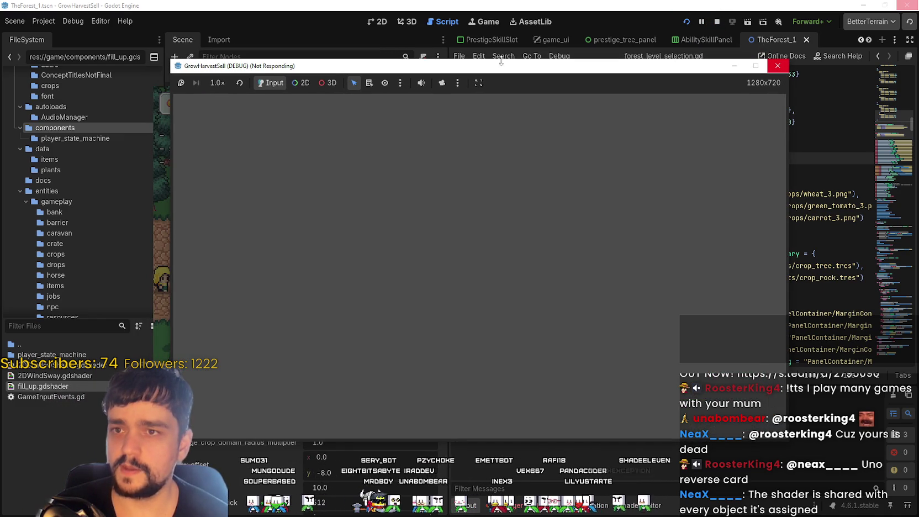
pyautogui.moveTo(359, 73); pyautogui.dragTo(545, 97)
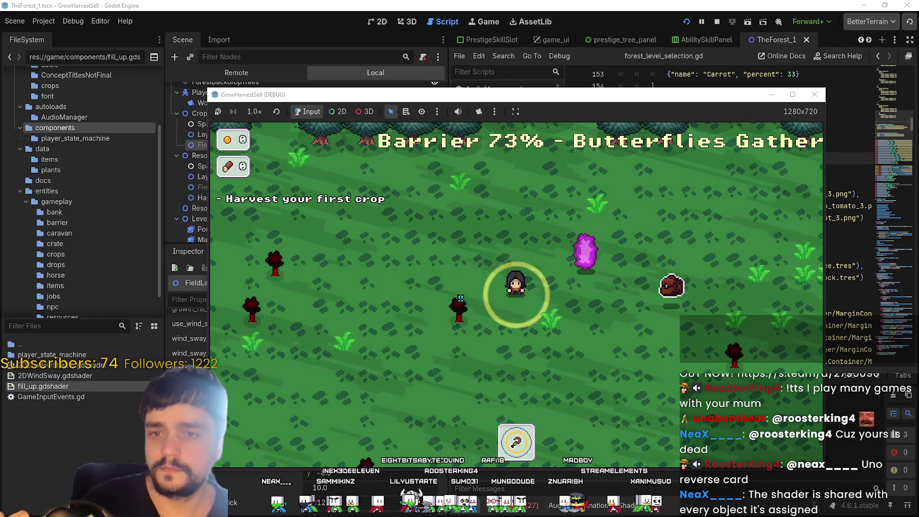
# Maximize the running game window so the forest stage fills the screen.
pyautogui.click(792, 95)
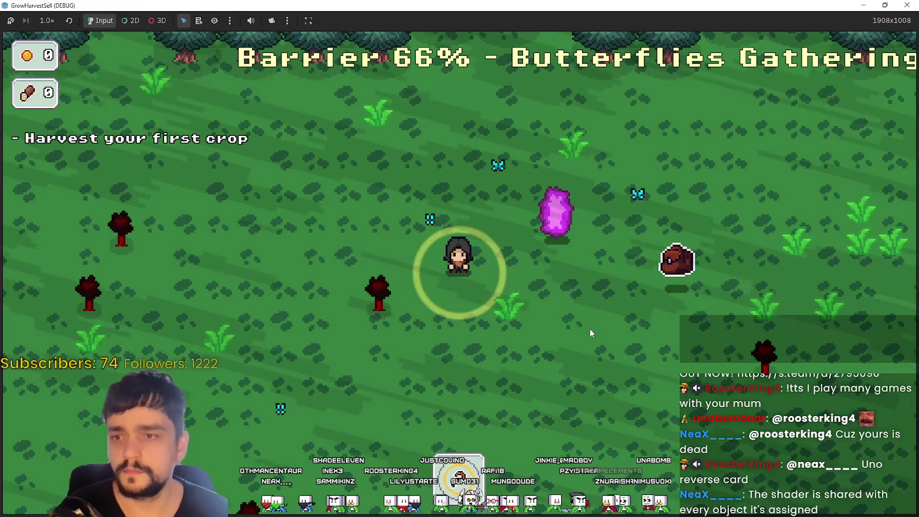
# Walk to a crop tile and harvest the first crop.
pyautogui.press('s')
pyautogui.press('d')
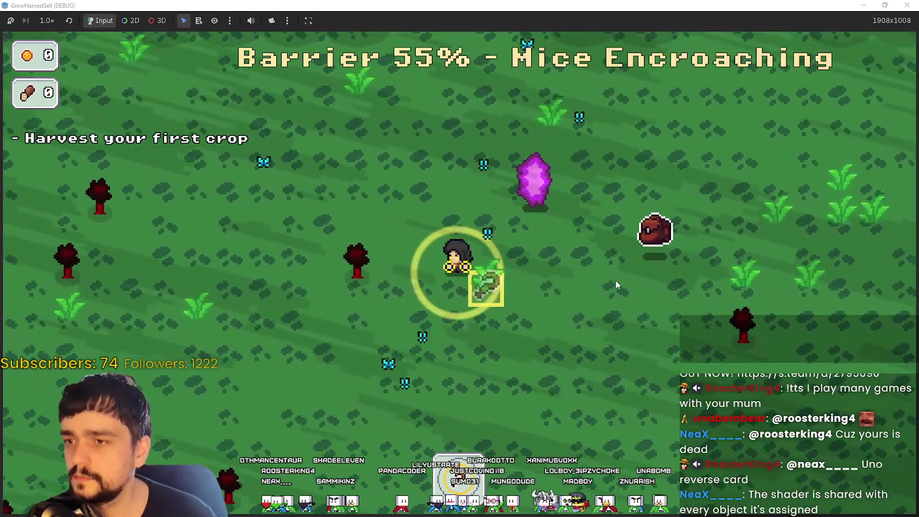
pyautogui.press('e')
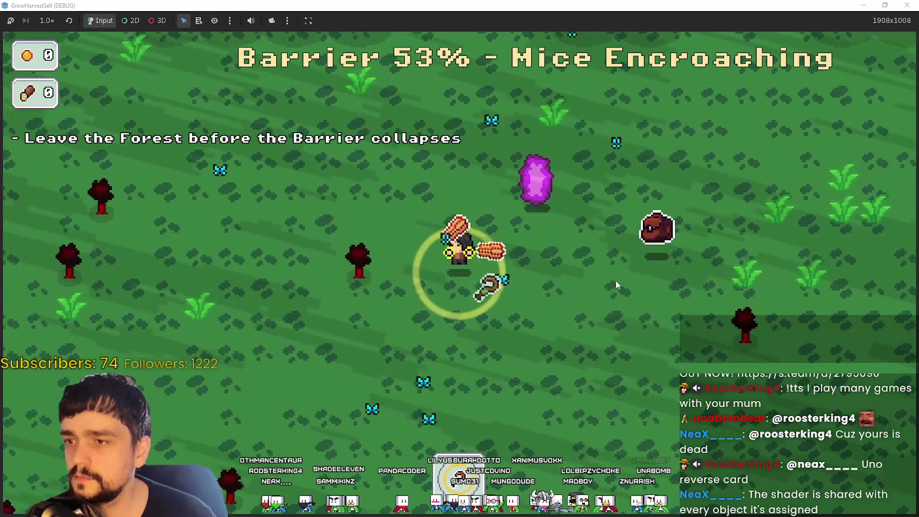
pyautogui.press('d')
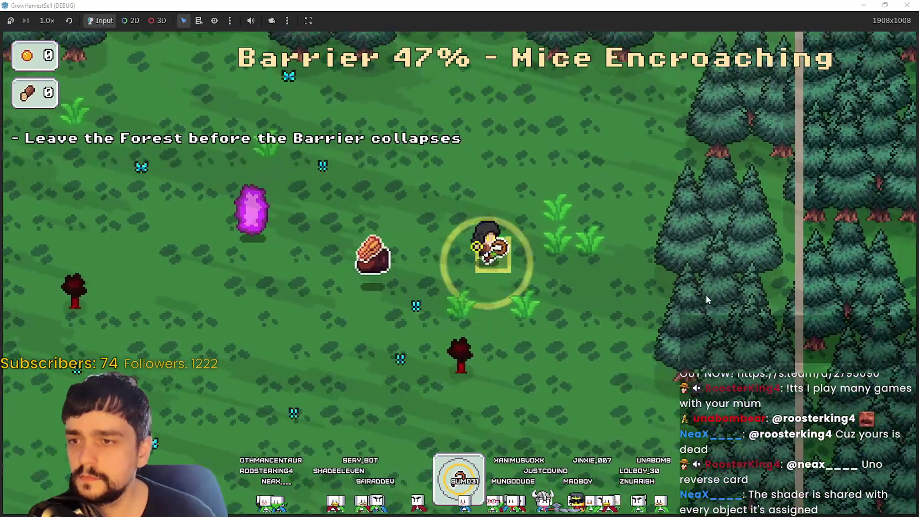
# Head toward the treeline and gather logs from the nearby trees.
pyautogui.press('w')
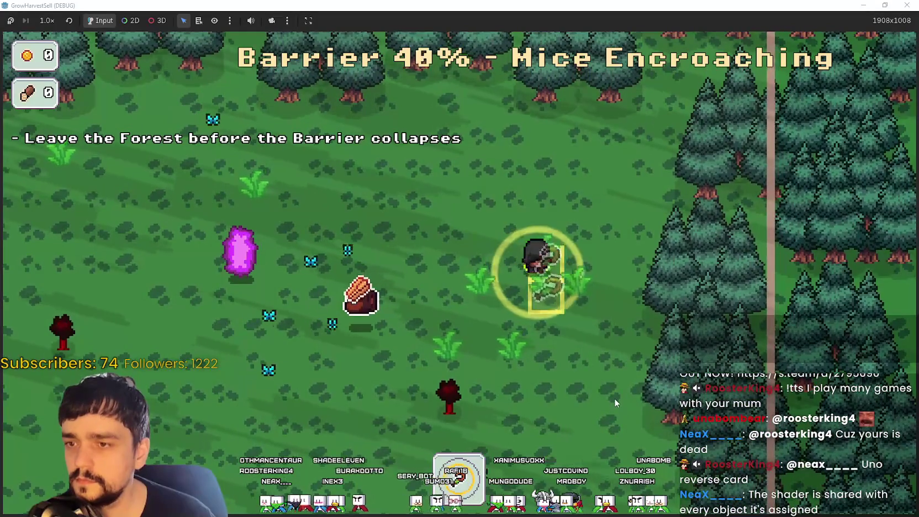
pyautogui.press('d')
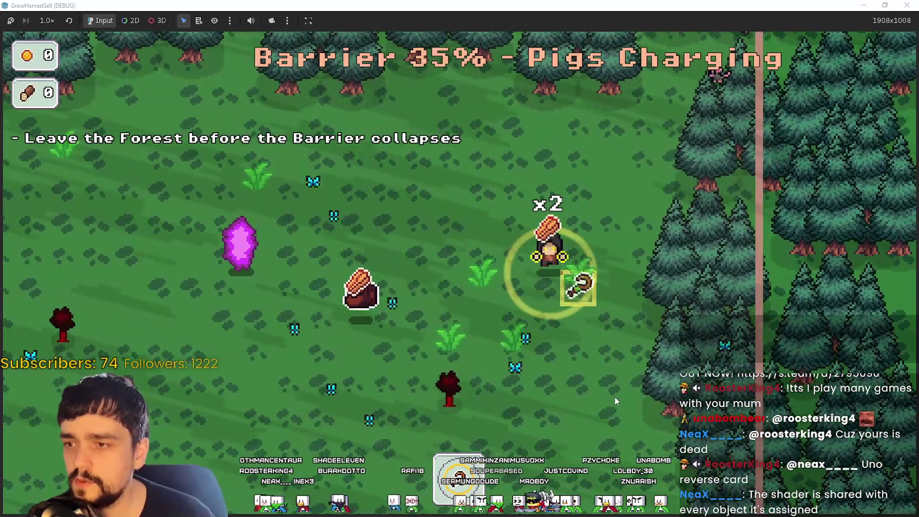
pyautogui.press('a')
pyautogui.press('s')
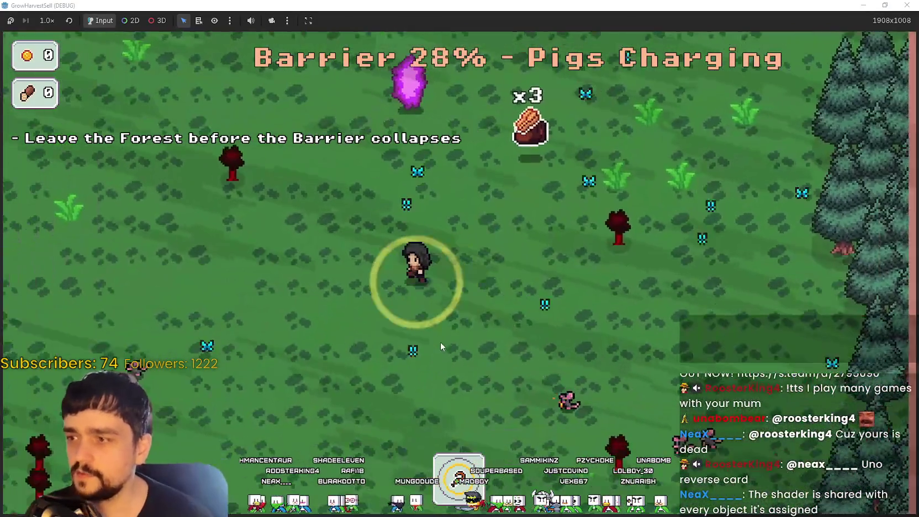
# Dodge the charging pigs and walk north out of the forest to the village.
pyautogui.press('a')
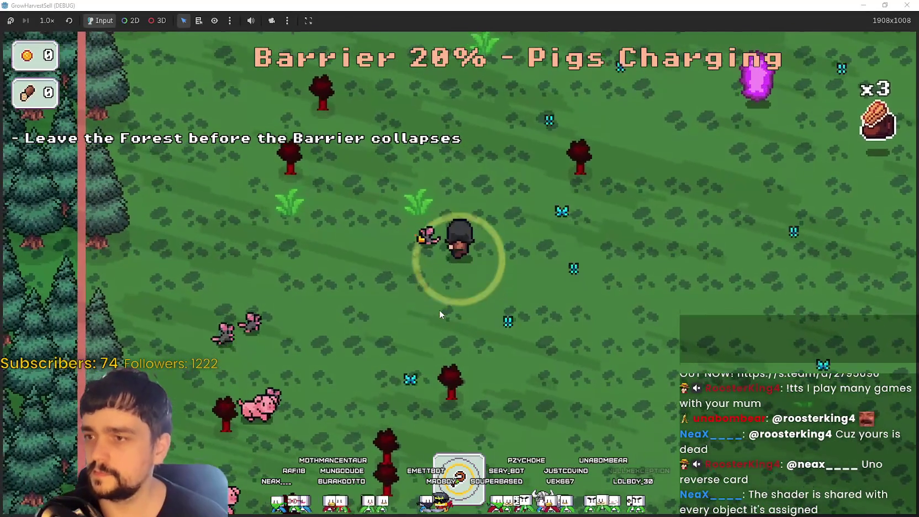
pyautogui.press('w')
pyautogui.press('d')
pyautogui.press('s')
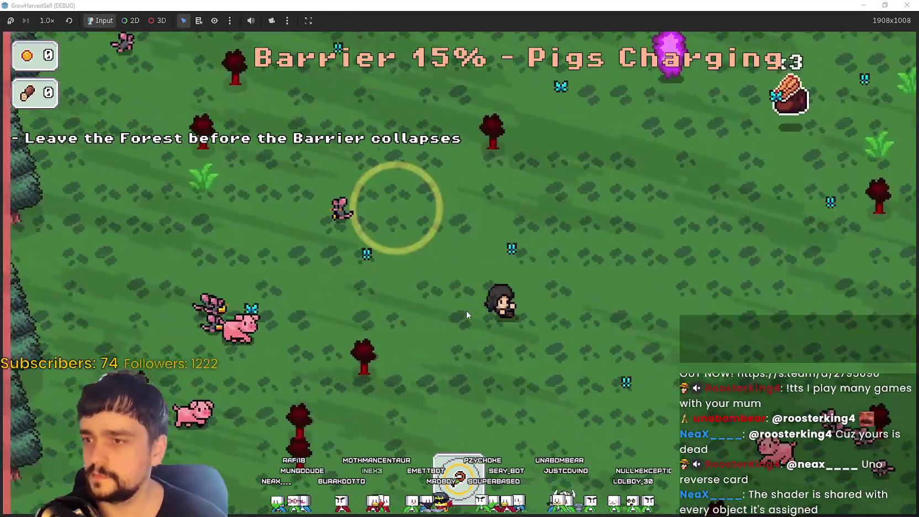
pyautogui.press('s')
pyautogui.press('d')
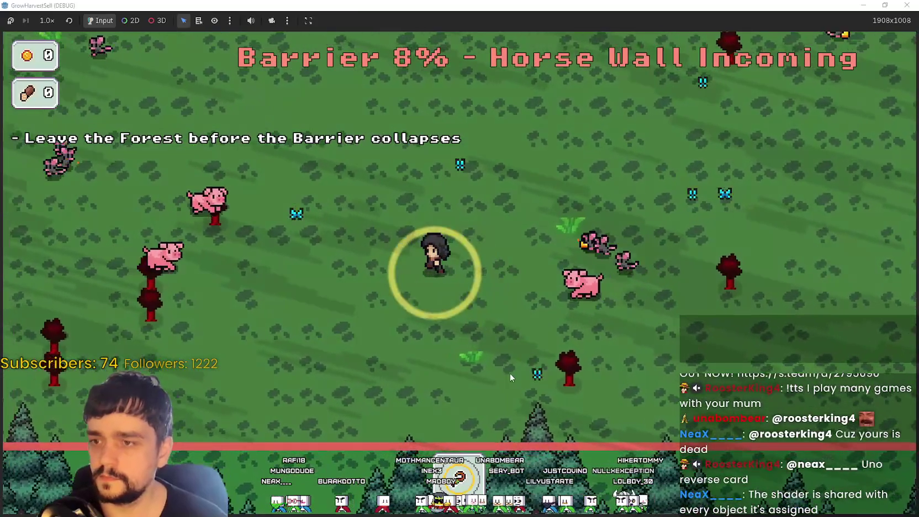
pyautogui.press('a')
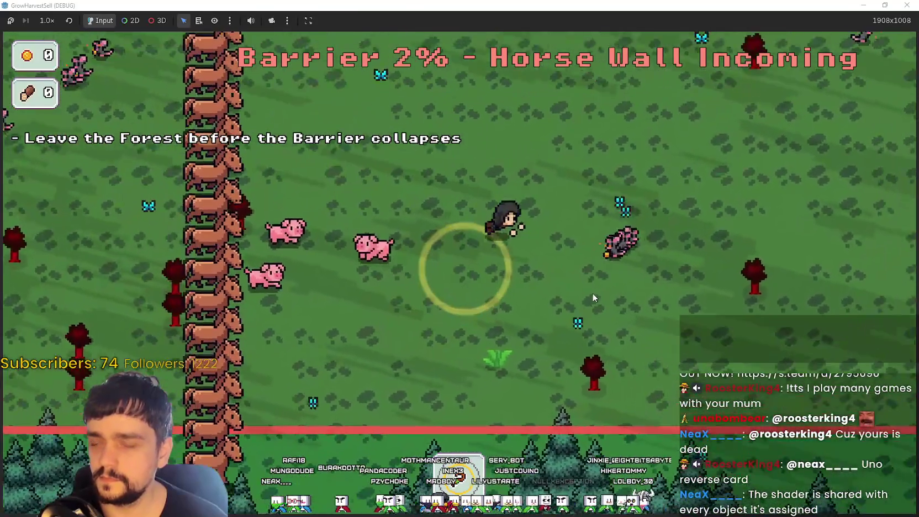
pyautogui.press('w')
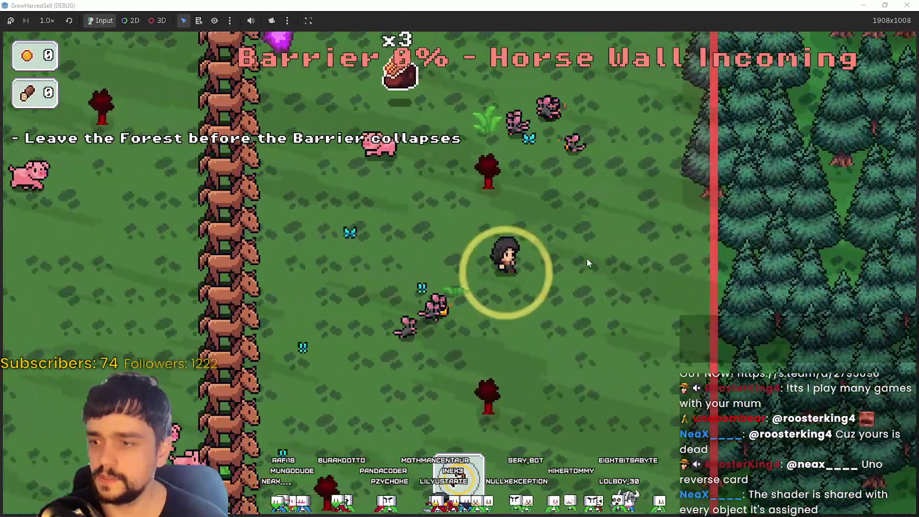
pyautogui.press('w')
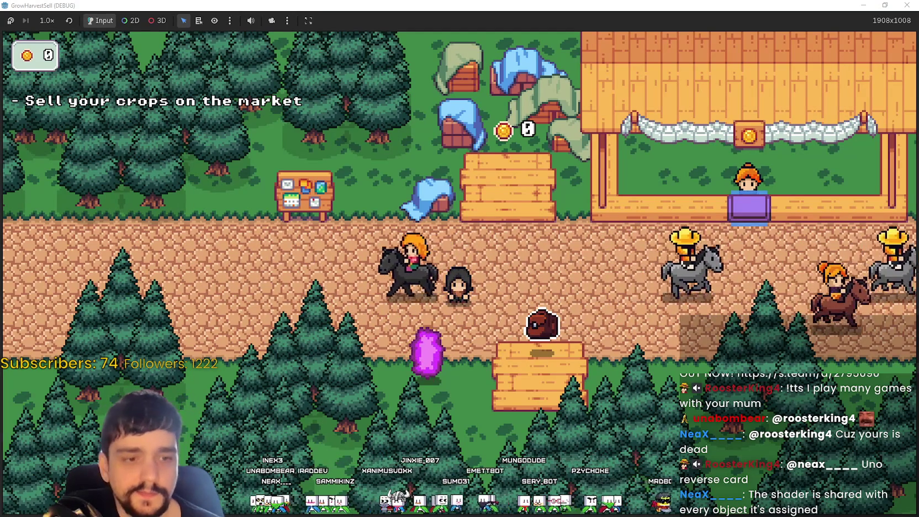
# Push the Godot Shaders Fill Progress live preview's progress to 1.0.
pyautogui.hotkey('alt', 'Tab')
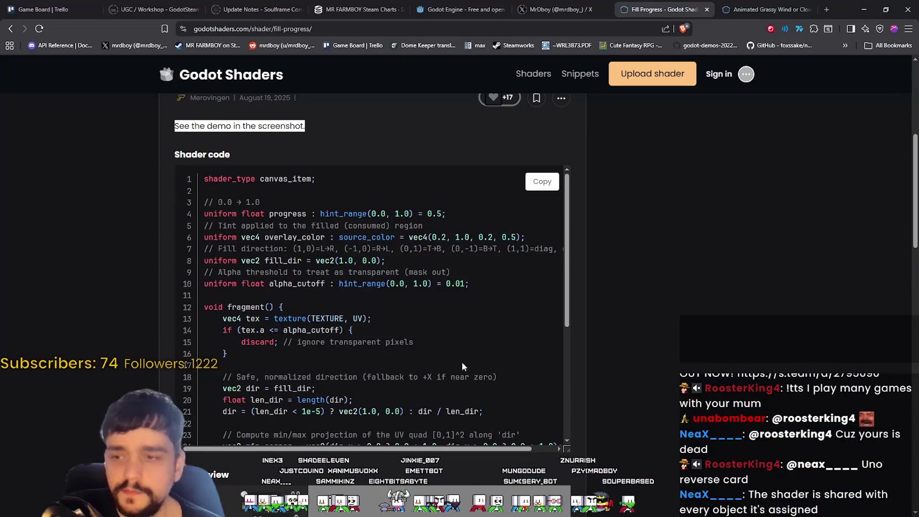
pyautogui.scroll(-4, 453, 367)
pyautogui.scroll(-6, 608, 356)
pyautogui.scroll(2, 532, 332)
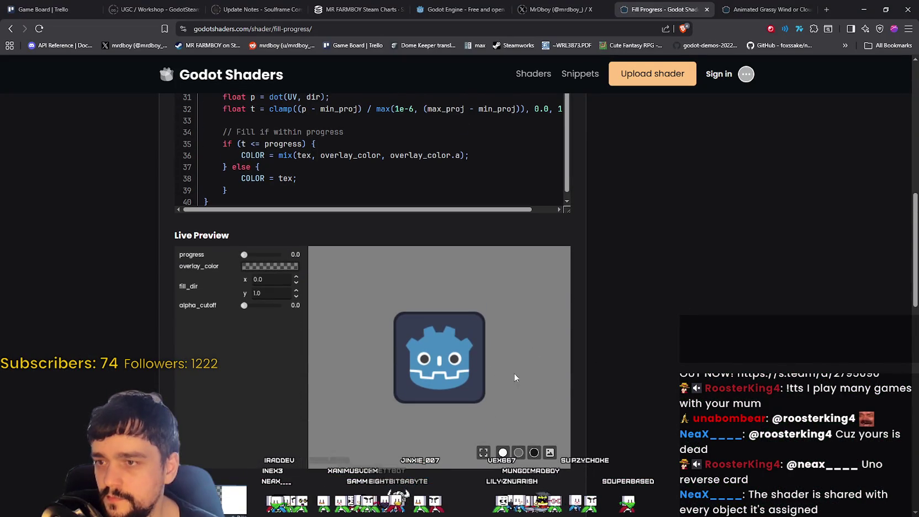
pyautogui.moveTo(249, 255); pyautogui.dragTo(287, 261)
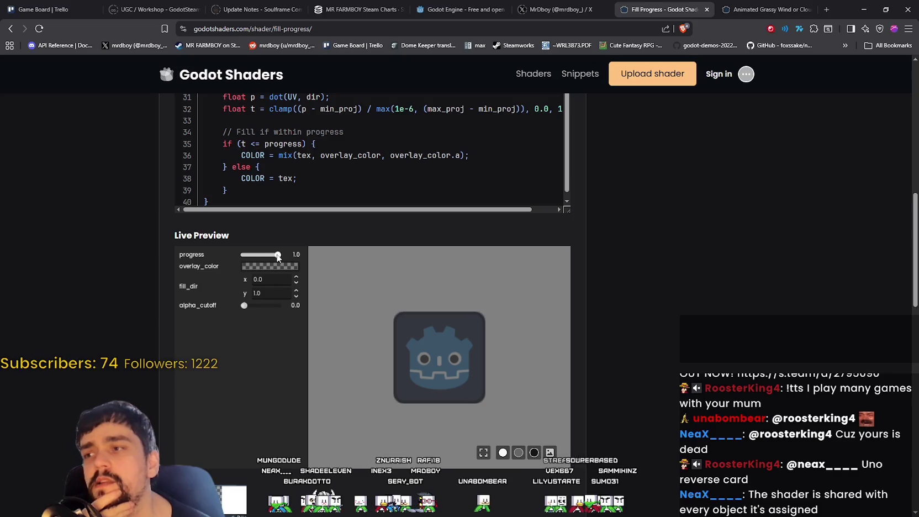
pyautogui.scroll(-3, 657, 339)
pyautogui.scroll(3, 657, 337)
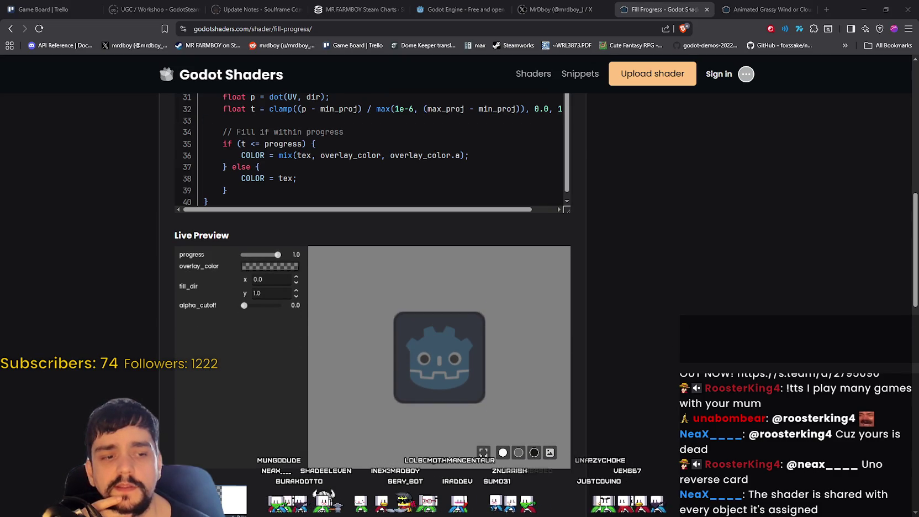
# Raise the live preview's alpha_cutoff to 0.34, then return to the Godot editor.
pyautogui.hotkey('alt', 'Tab')
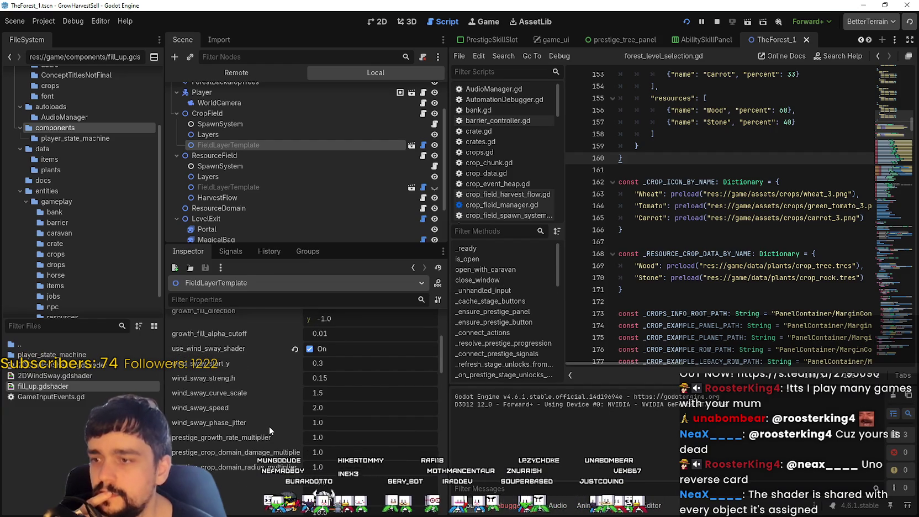
pyautogui.scroll(2, 273, 423)
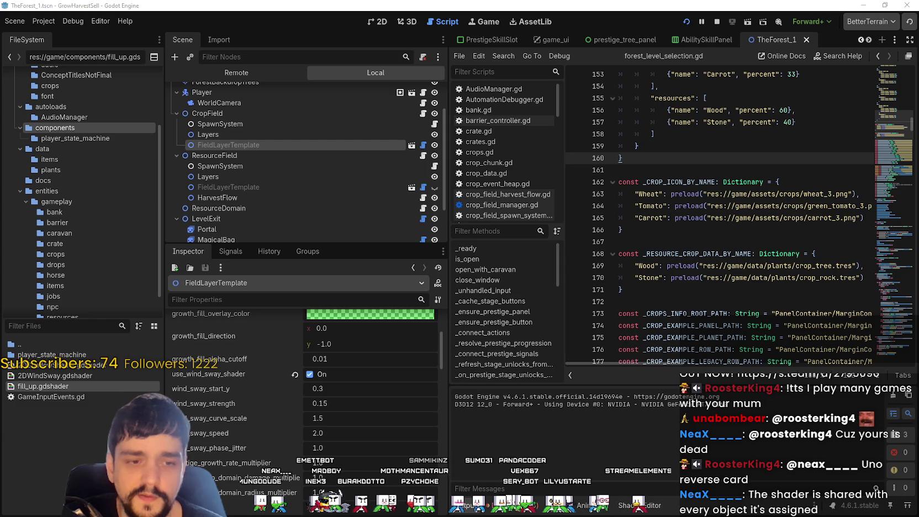
pyautogui.hotkey('alt', 'Tab')
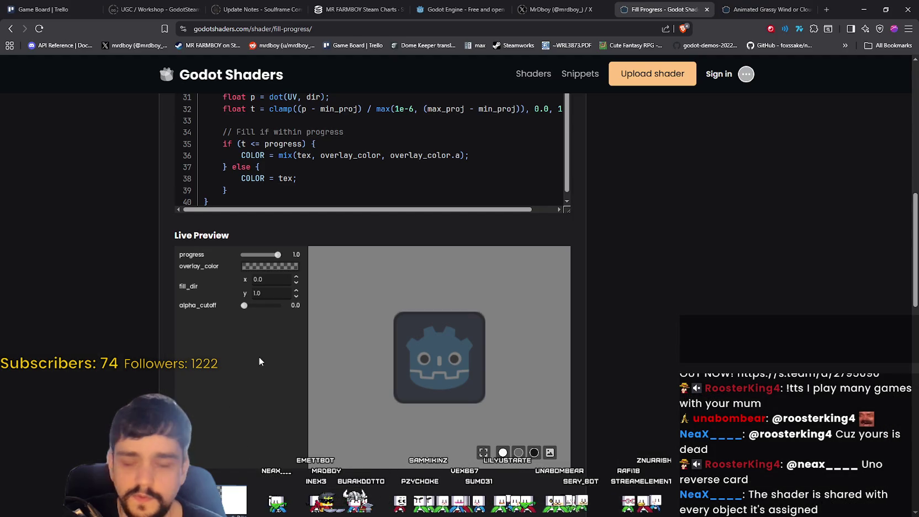
pyautogui.moveTo(246, 306)
pyautogui.mouseDown()
pyautogui.moveTo(280, 306)
pyautogui.moveTo(255, 308)
pyautogui.mouseUp()
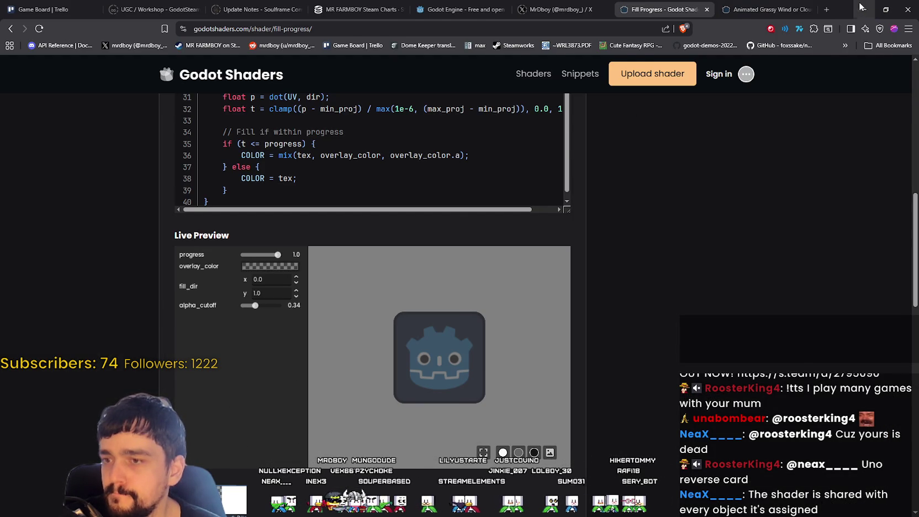
pyautogui.click(860, 6)
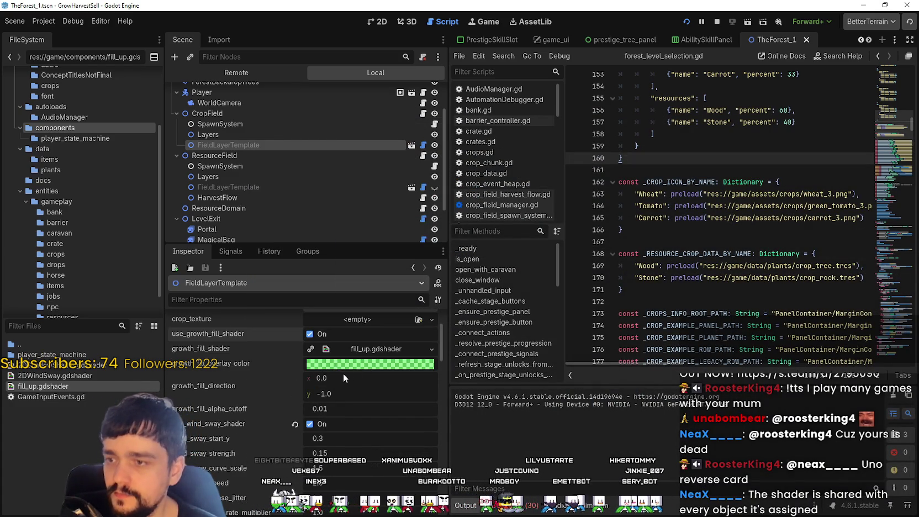
# Run the project to test the fill shader in the game window.
pyautogui.click(717, 22)
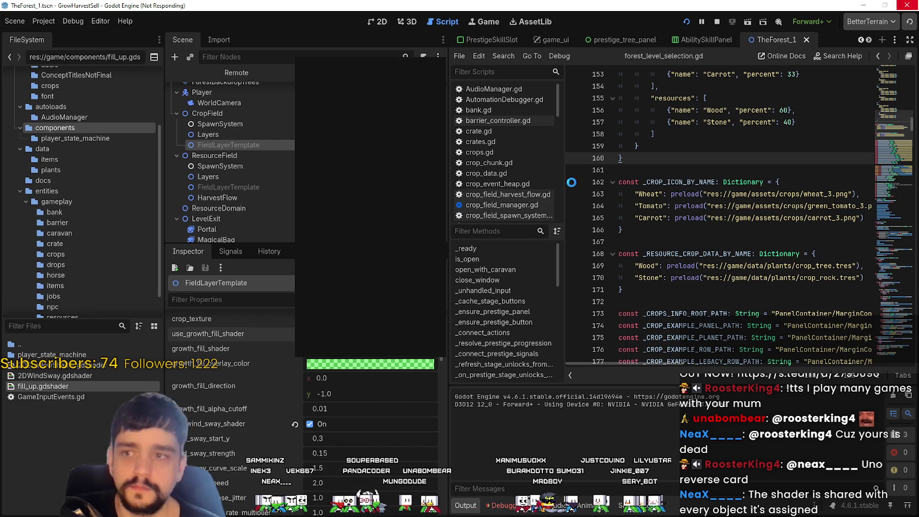
pyautogui.press('d')
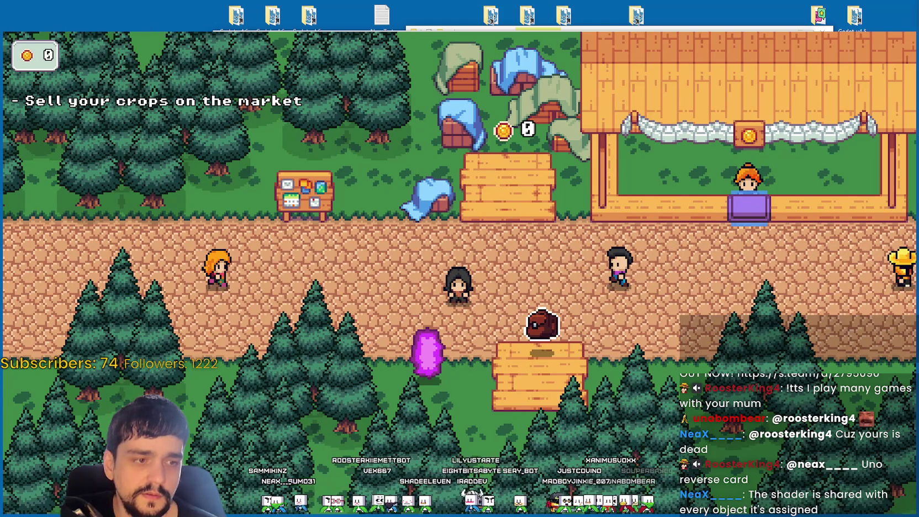
# Quit the running game window with Alt+F4.
pyautogui.hotkey('alt', 'F4')
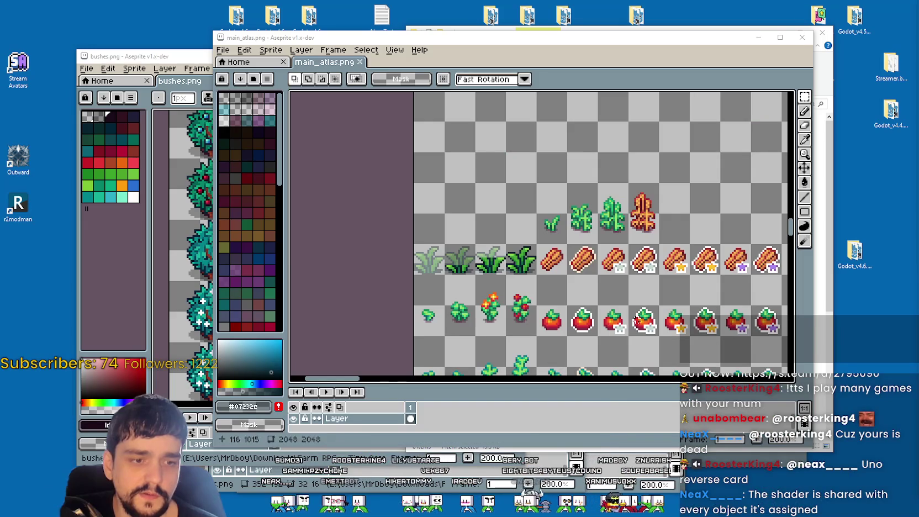
pyautogui.hotkey('alt', 'Tab')
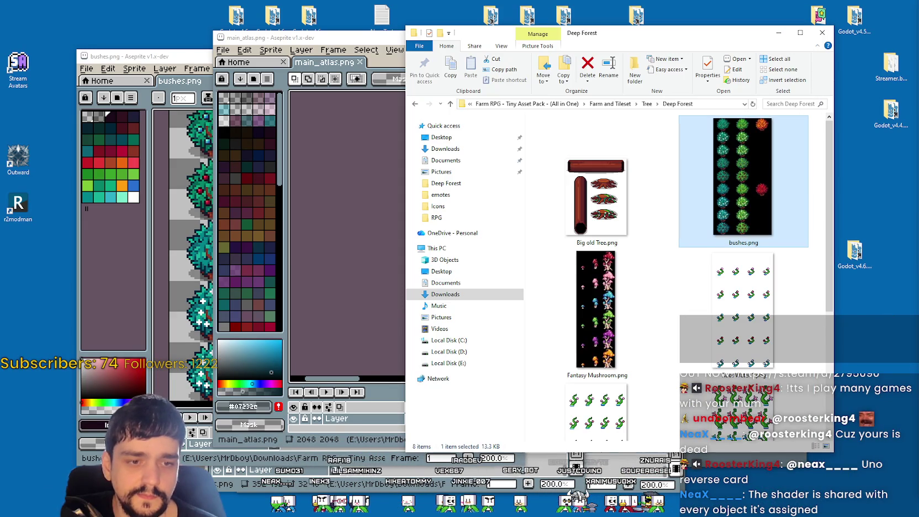
pyautogui.hotkey('alt', 'Tab')
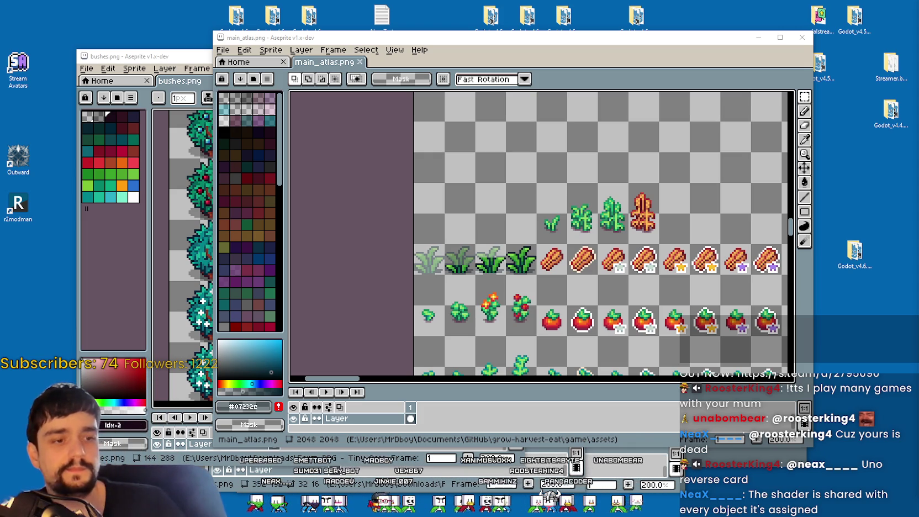
pyautogui.hotkey('ctrl', 'shift', 'Escape')
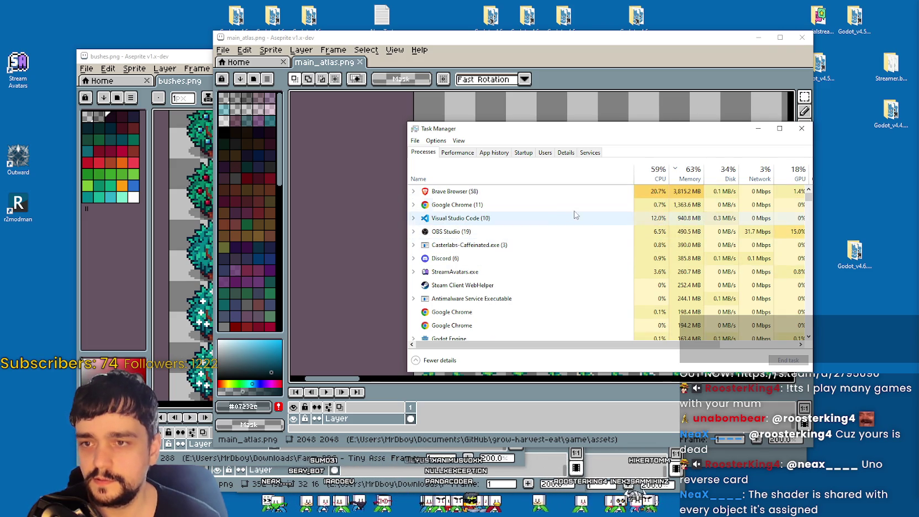
# Select the Brave Browser process in Task Manager, then close Task Manager.
pyautogui.click(507, 191)
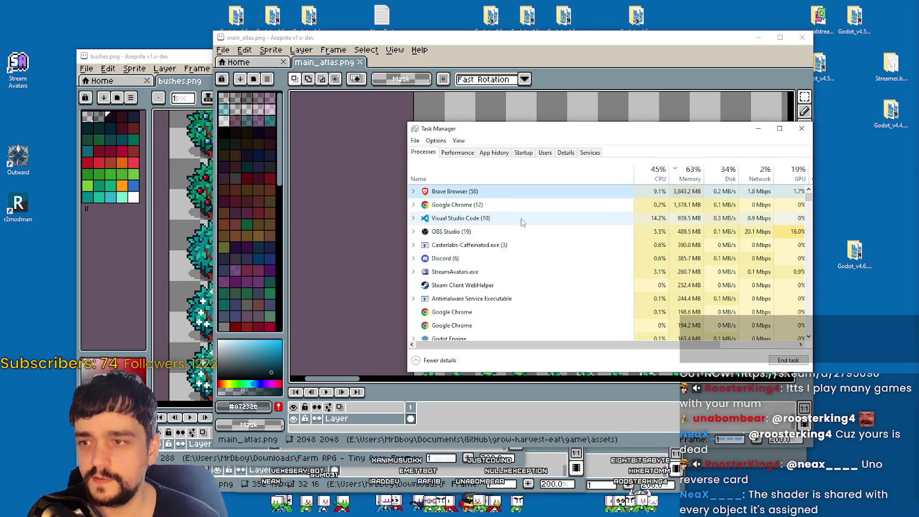
pyautogui.click(802, 130)
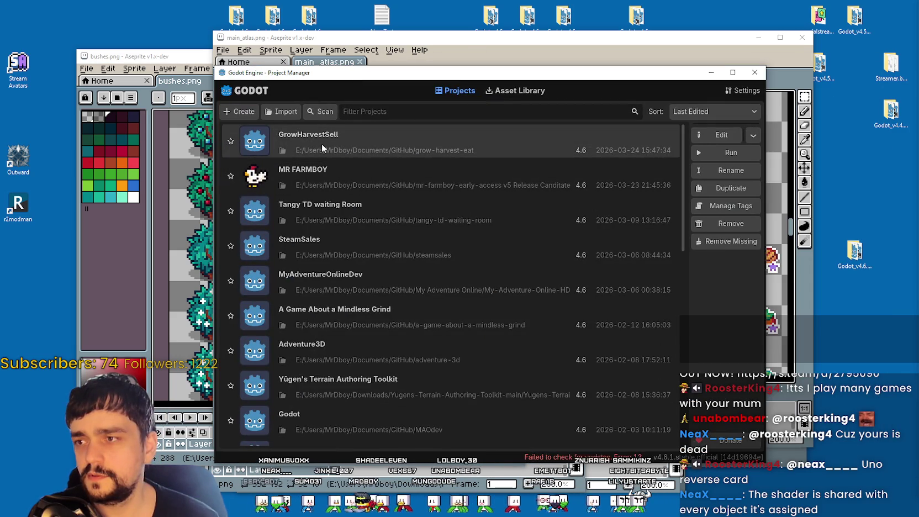
# Open the GrowHarvestSell project from the Project Manager list.
pyautogui.doubleClick(323, 145)
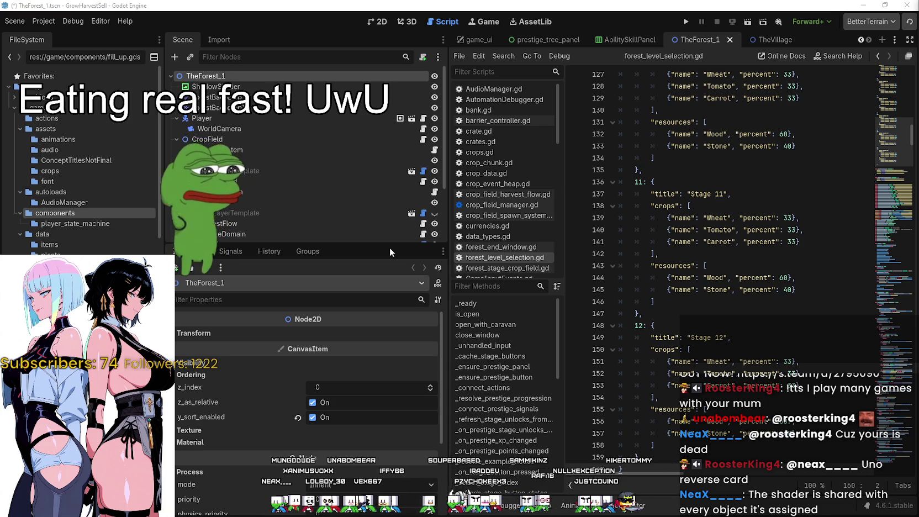
pyautogui.moveTo(424, 234); pyautogui.dragTo(338, 234)
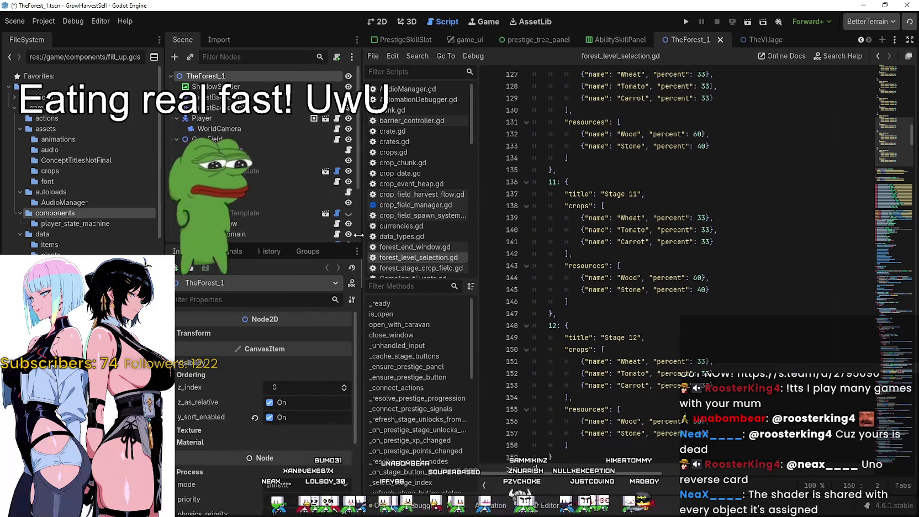
# Uncheck use_growth_fill_shader on ResourceField's FieldLayerTemplate, then select CropField's FieldLayerTemplate.
pyautogui.scroll(-5, 276, 193)
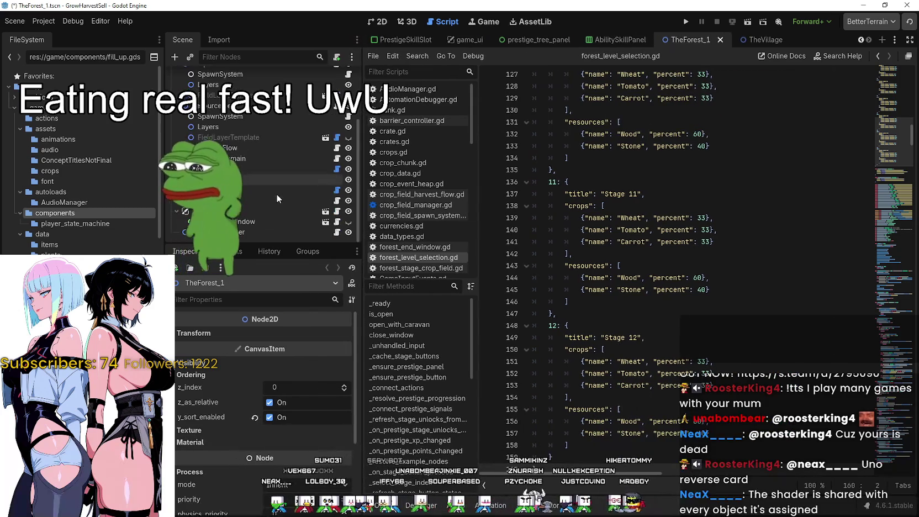
pyautogui.click(244, 138)
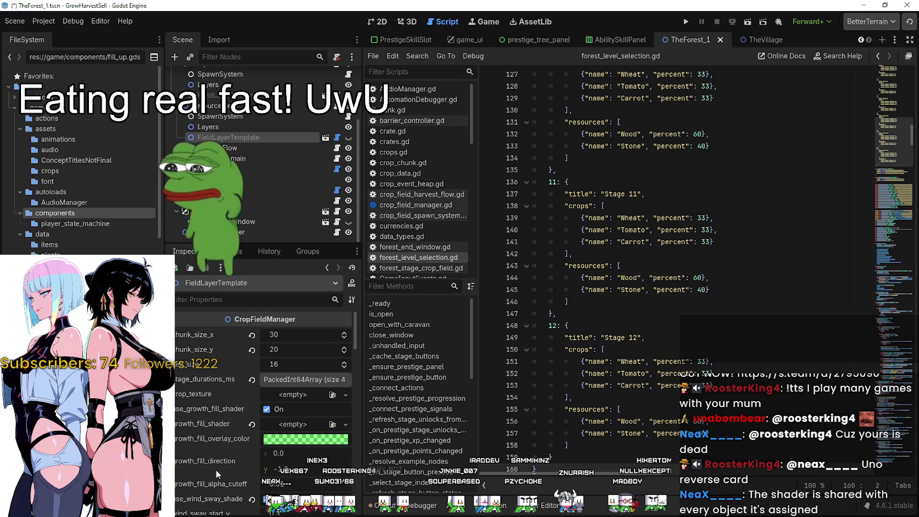
pyautogui.scroll(3, 268, 188)
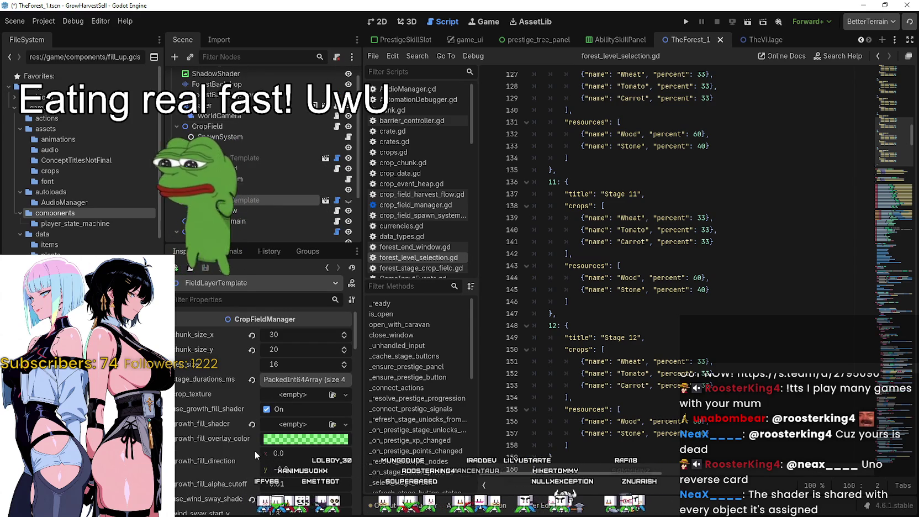
pyautogui.click(267, 409)
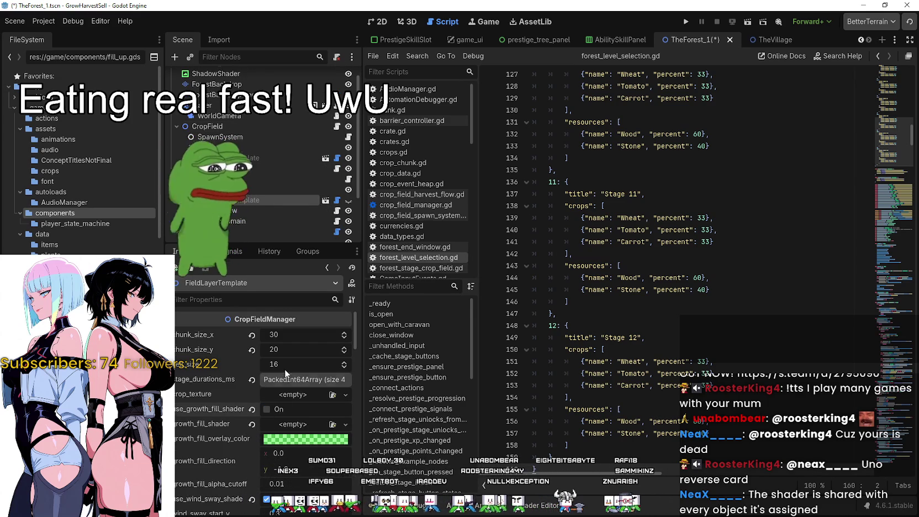
pyautogui.scroll(1, 290, 201)
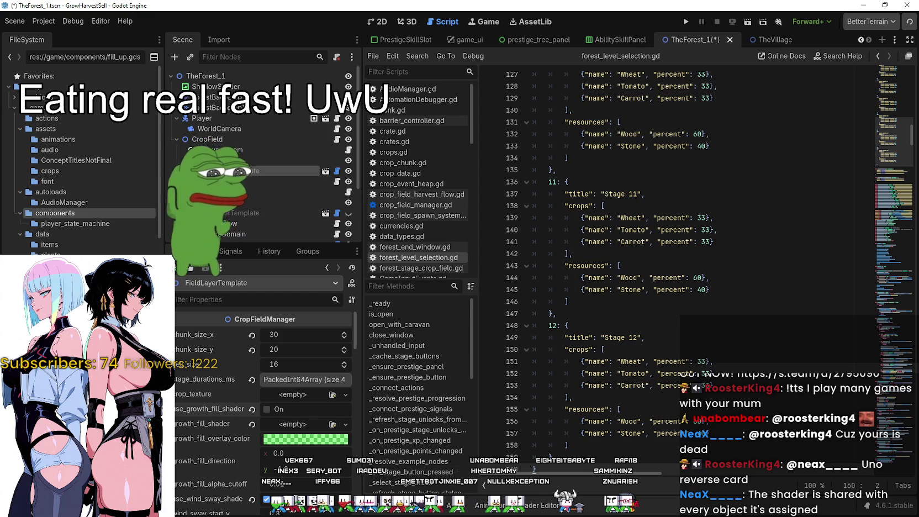
pyautogui.click(239, 172)
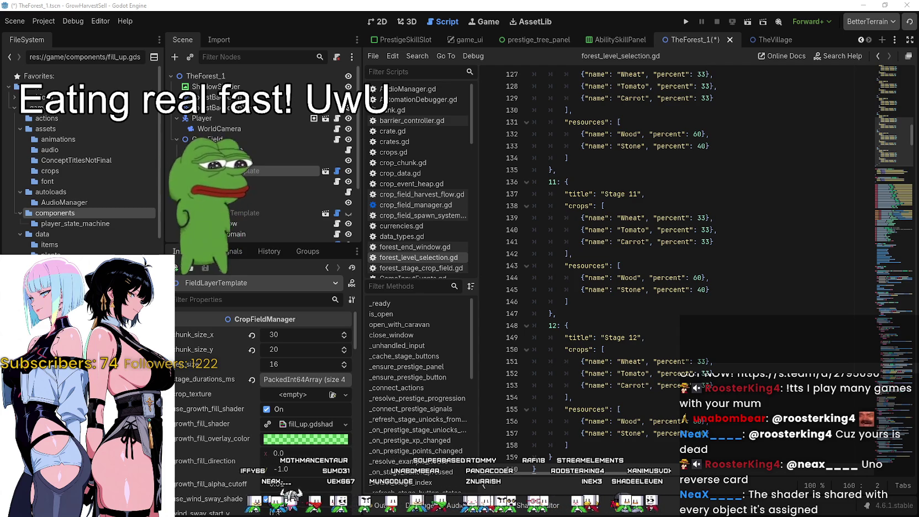
# Expand the fill_up.gdshader resource on growth_fill_shader and open its code in the Shader Editor.
pyautogui.click(682, 242)
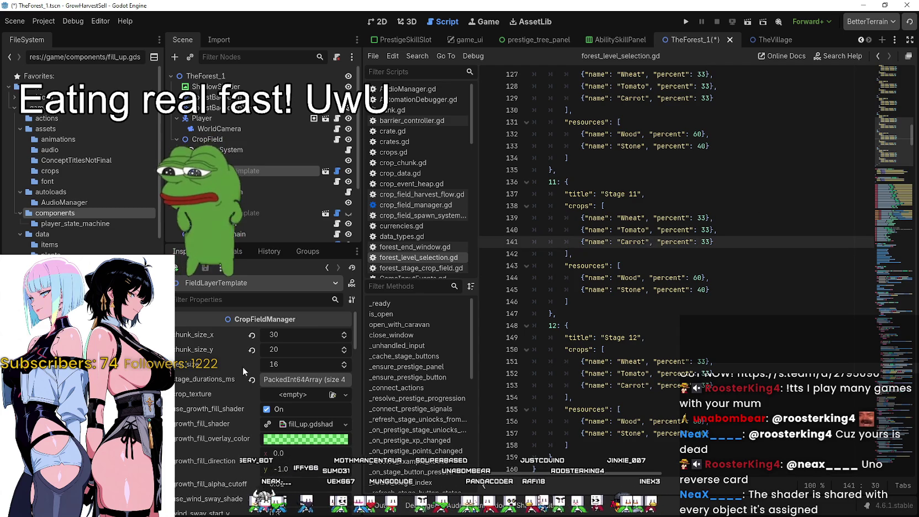
pyautogui.scroll(-2, 232, 405)
pyautogui.click(296, 375)
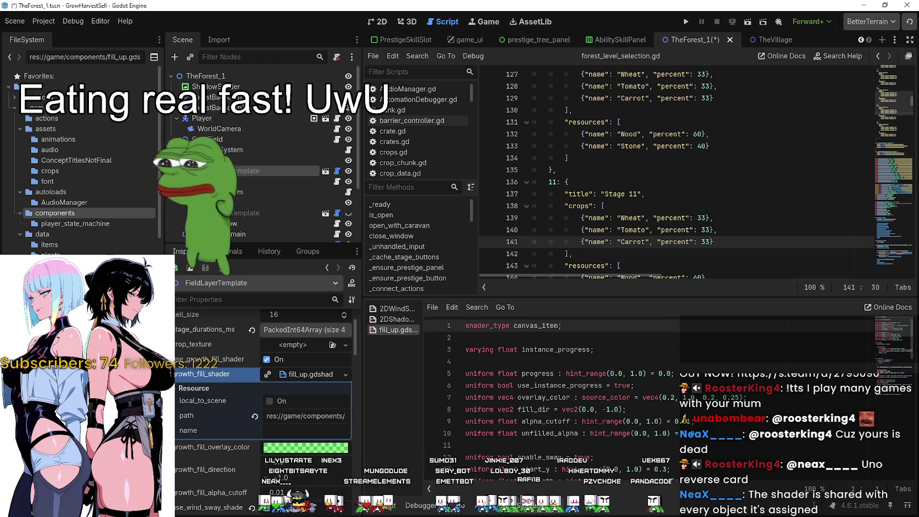
pyautogui.scroll(-4, 696, 171)
# Open the picker for growth_fill_overlay_color, the semi-transparent green 33ff3380.
pyautogui.scroll(-3, 238, 403)
pyautogui.click(290, 375)
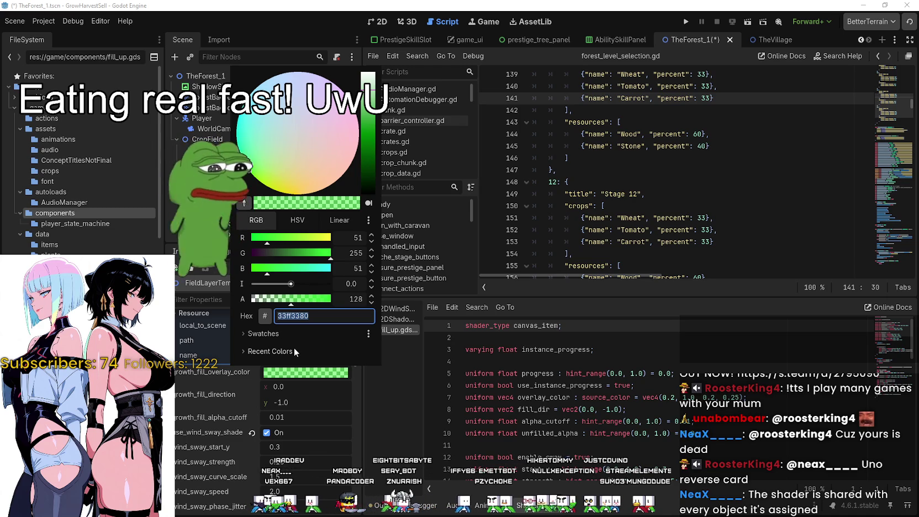
# Dismiss the overlay colour picker, keeping growth_fill_overlay_color at 33ff3380.
pyautogui.press('Escape')
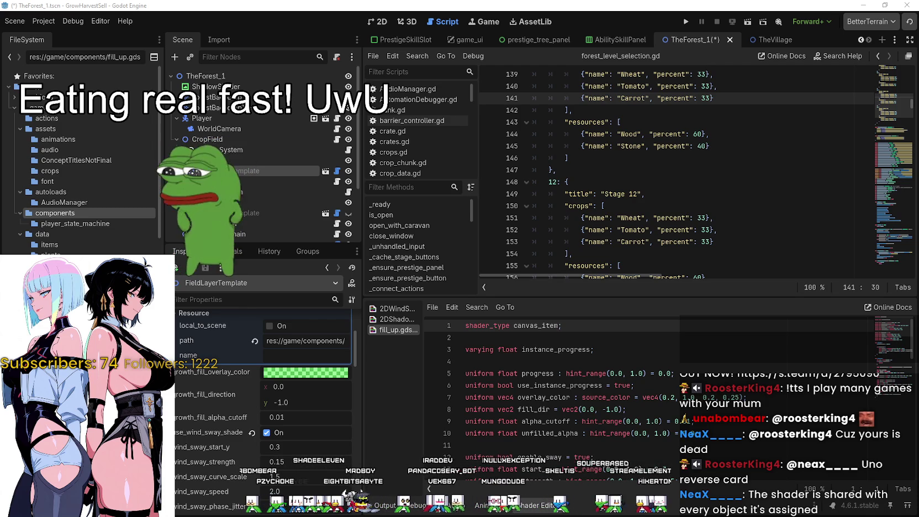
# Collapse the growth fill shader's resource details and scroll through the Inspector.
pyautogui.scroll(5, 264, 398)
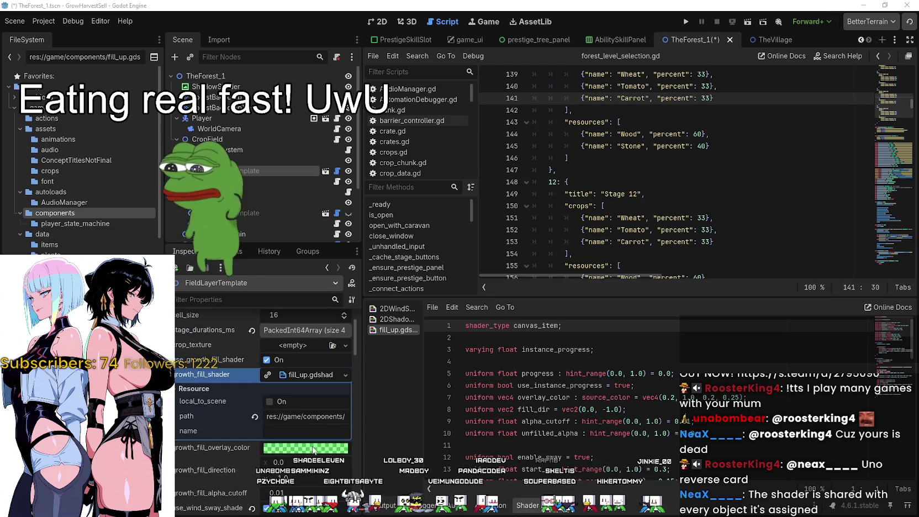
pyautogui.click(309, 378)
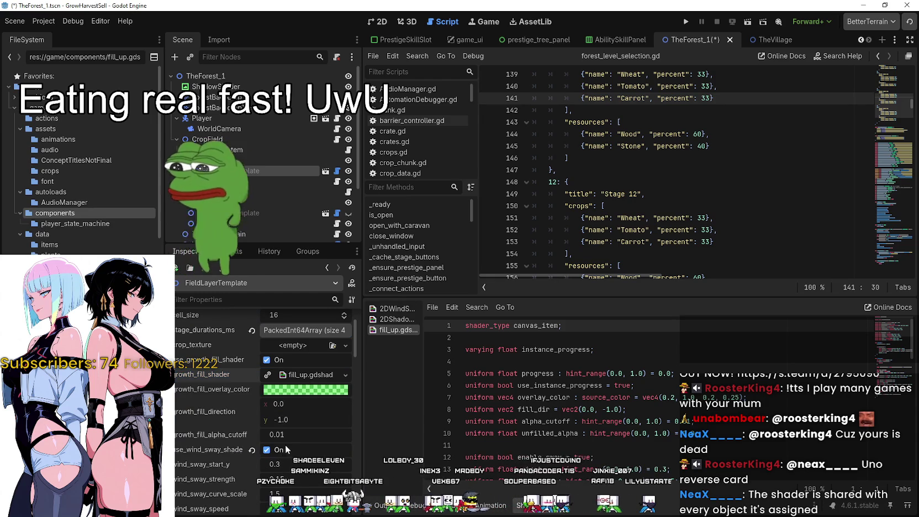
pyautogui.scroll(3, 286, 450)
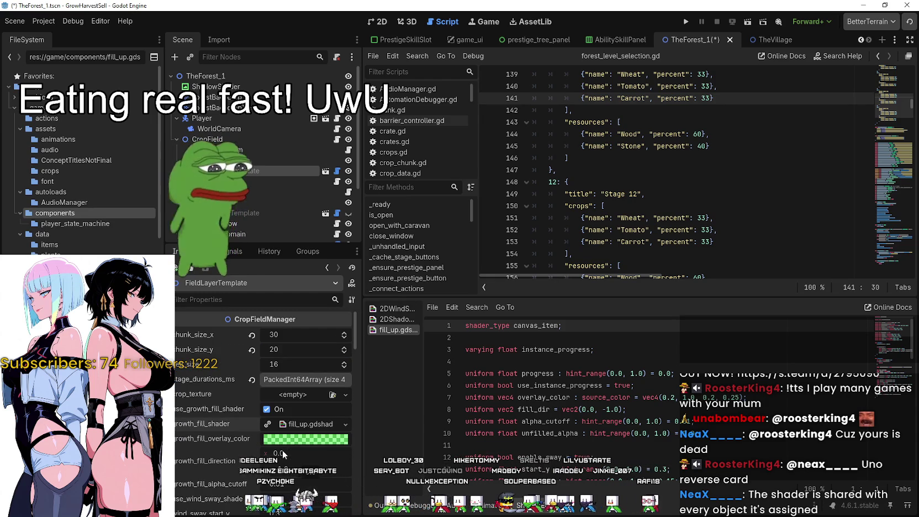
pyautogui.scroll(-4, 280, 437)
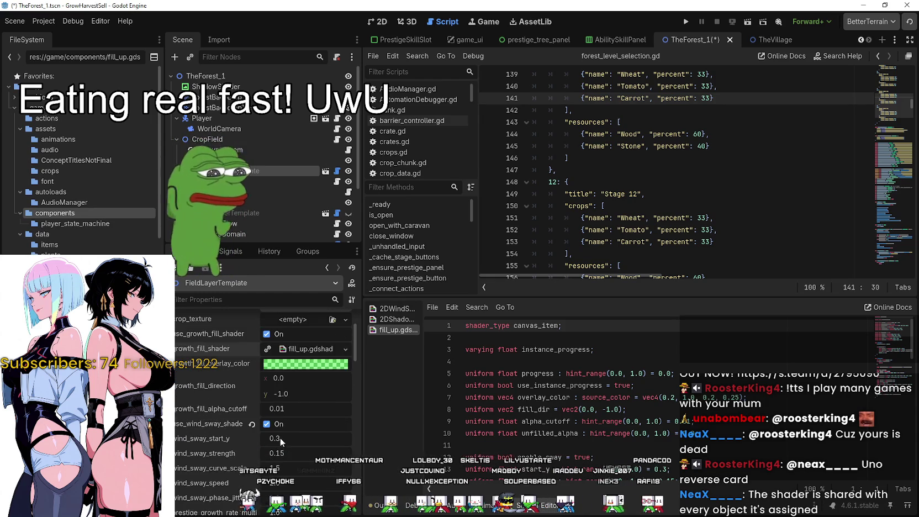
pyautogui.scroll(-4, 280, 445)
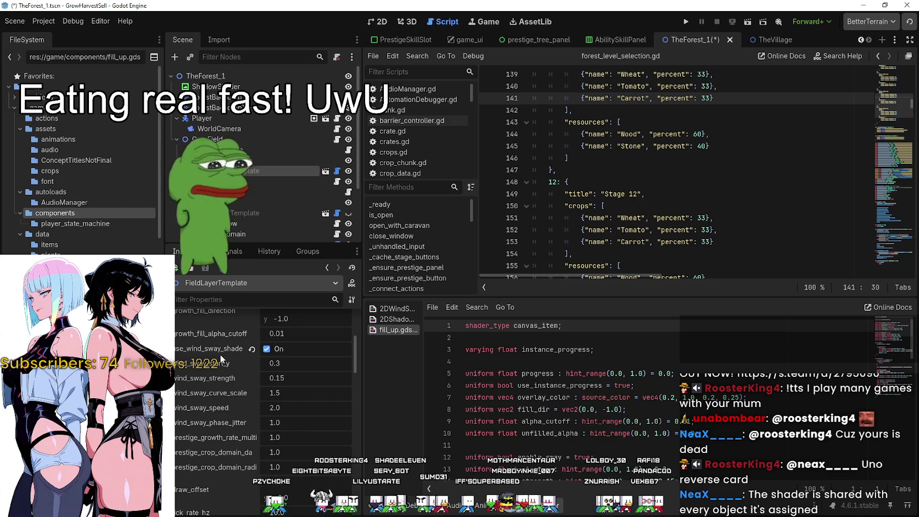
pyautogui.scroll(-1, 221, 457)
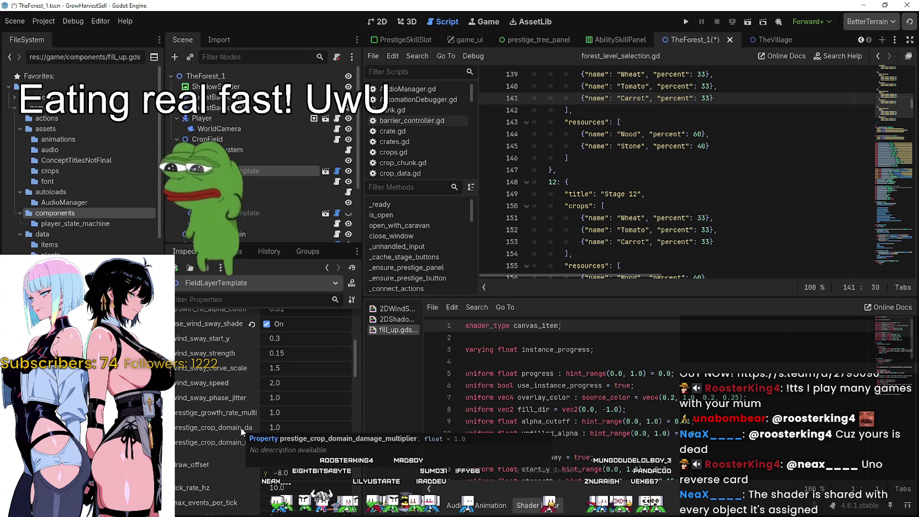
pyautogui.scroll(-3, 237, 423)
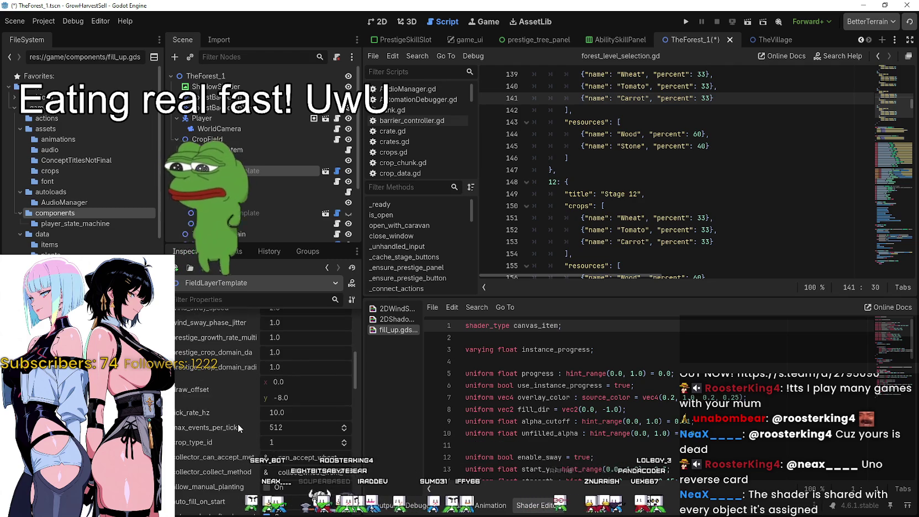
pyautogui.scroll(-3, 237, 424)
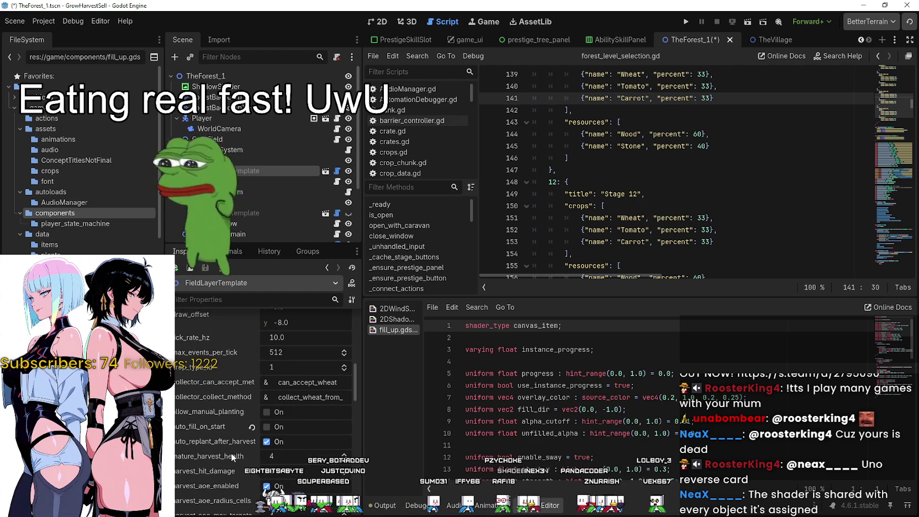
pyautogui.scroll(-4, 231, 452)
pyautogui.scroll(-3, 228, 445)
pyautogui.scroll(-4, 225, 441)
pyautogui.scroll(-5, 227, 440)
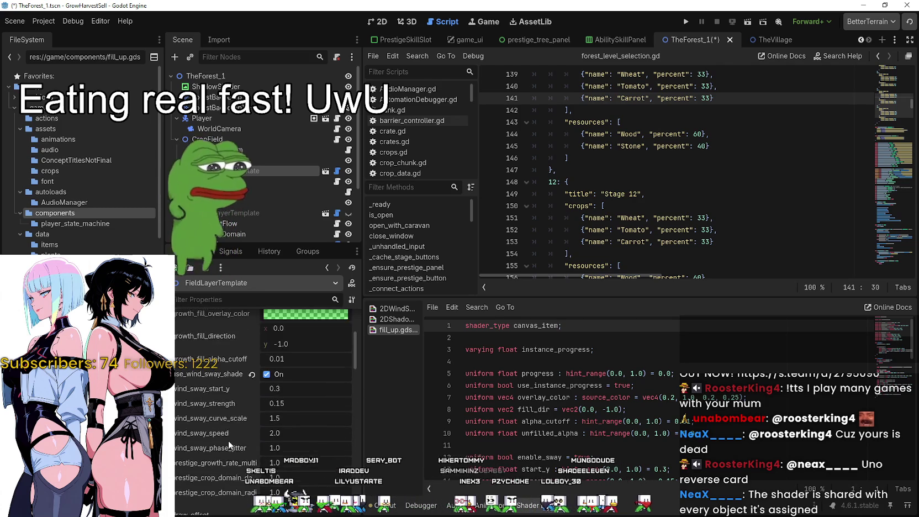
# Expand fill_up.gdshader under growth_fill_shader to show its local_to_scene, path and name fields.
pyautogui.scroll(5, 228, 440)
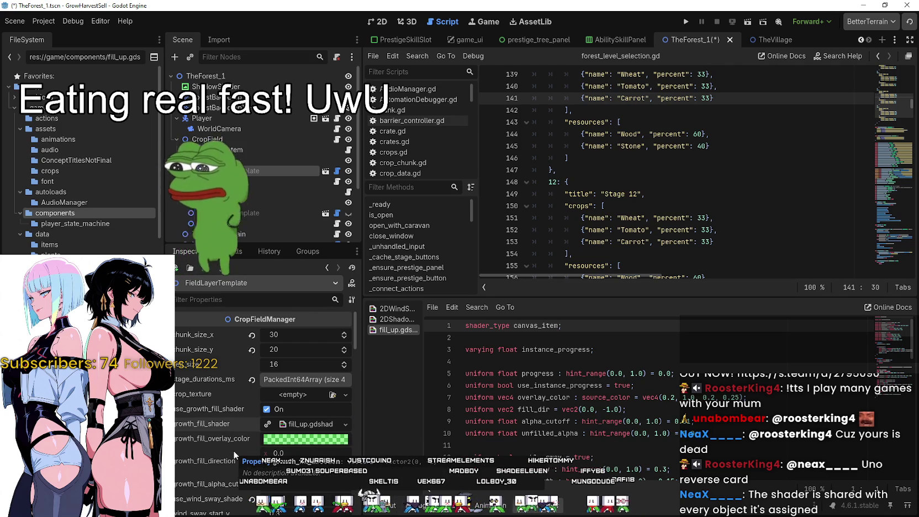
pyautogui.scroll(-2, 295, 414)
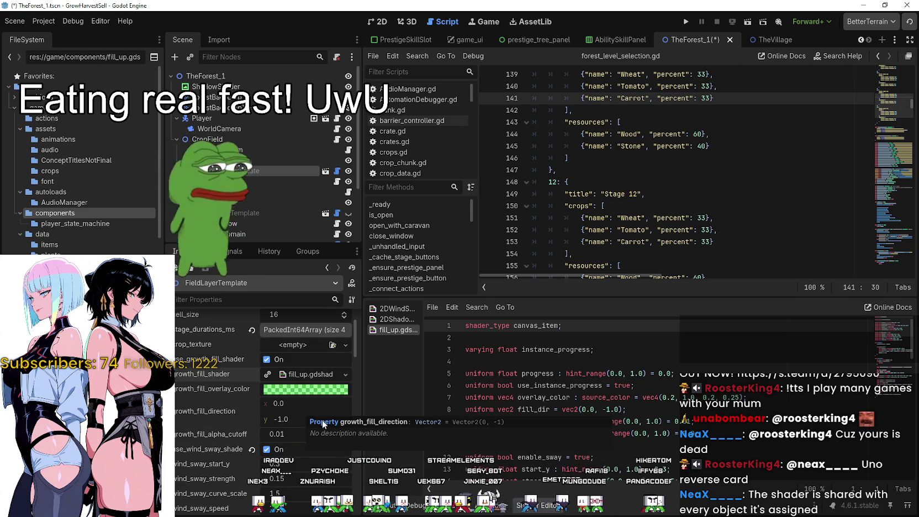
pyautogui.scroll(-2, 282, 481)
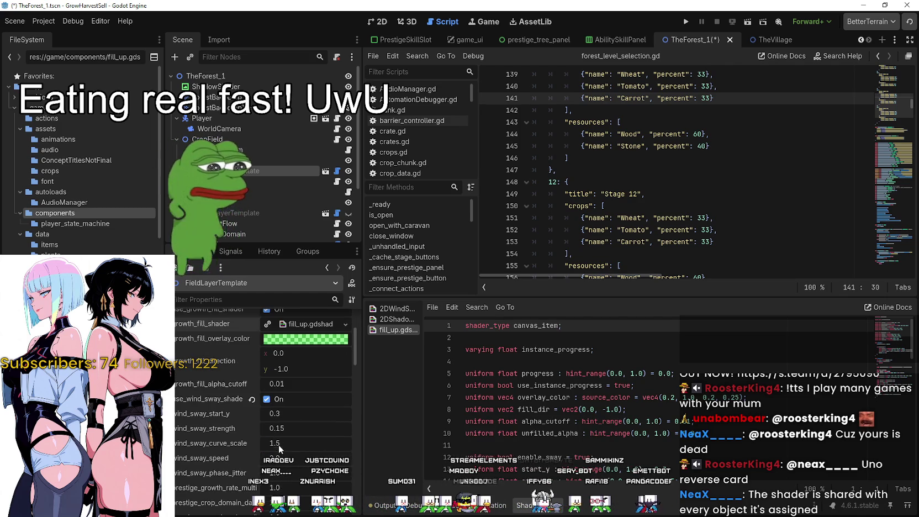
pyautogui.scroll(1, 233, 369)
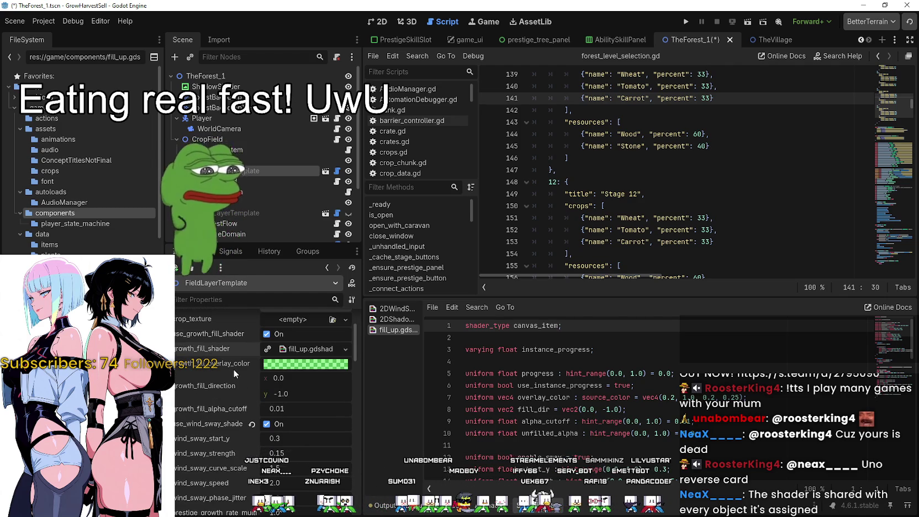
pyautogui.click(305, 351)
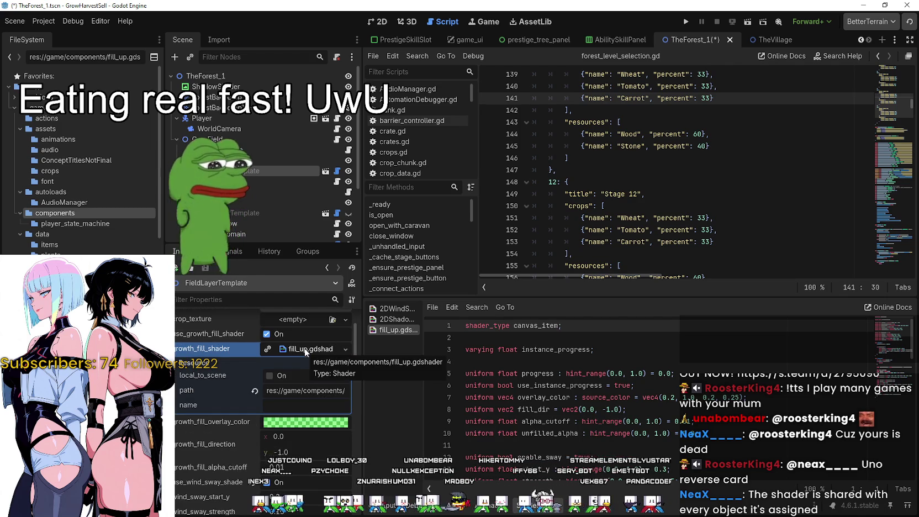
pyautogui.scroll(-1, 607, 352)
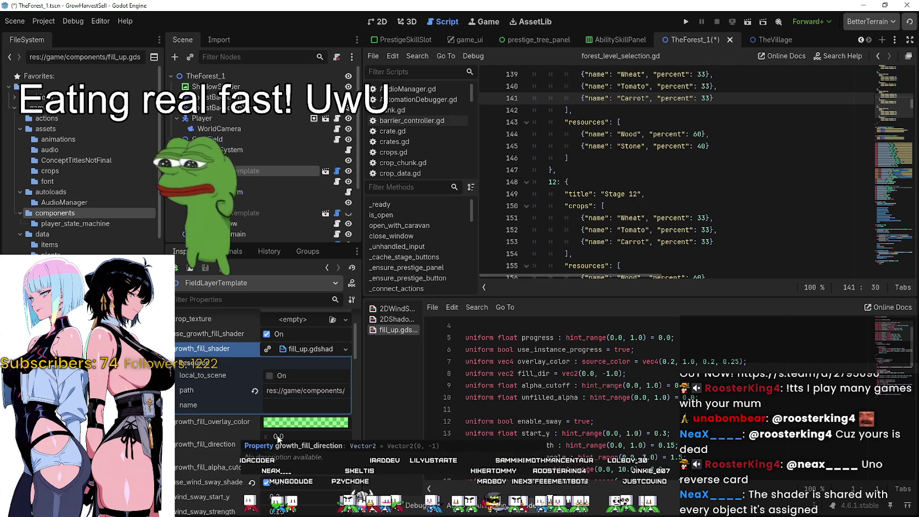
# Check the overlay colour 33ff3380 in its picker, then go to the browser's Fill Progress page.
pyautogui.click(302, 423)
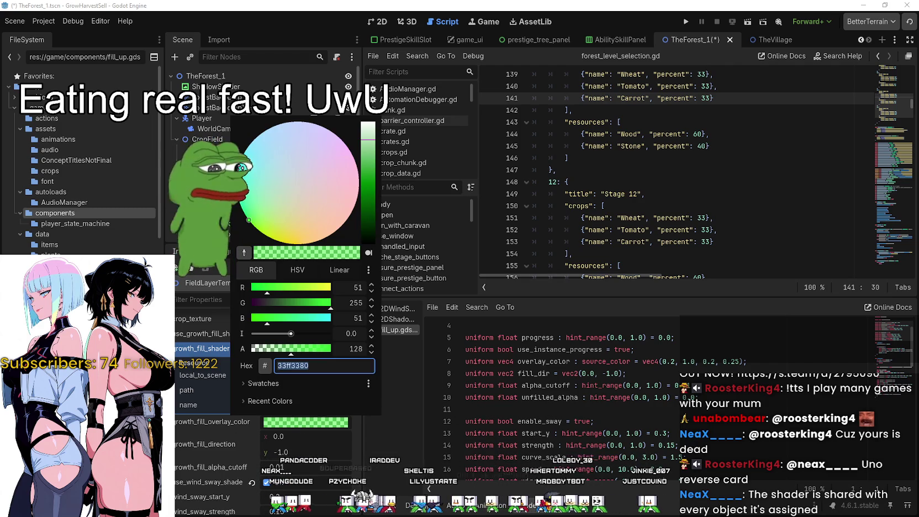
pyautogui.click(302, 423)
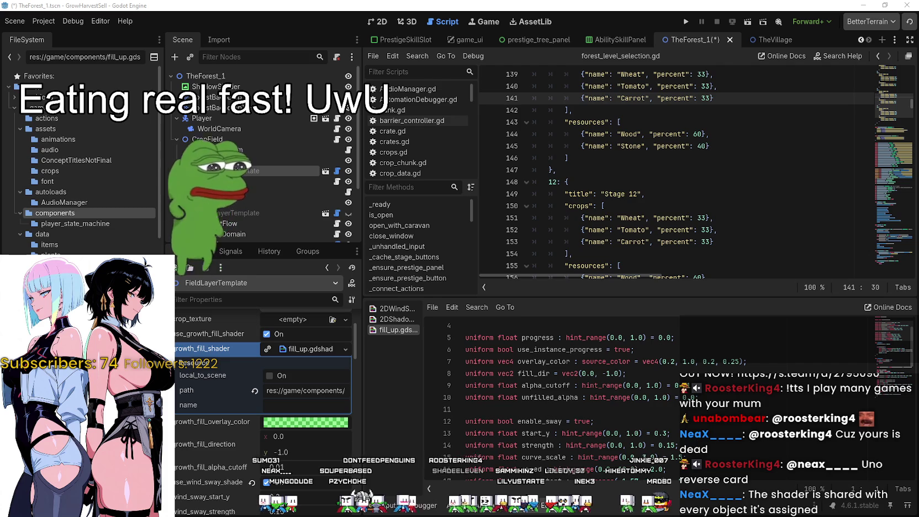
pyautogui.hotkey('alt', 'Tab')
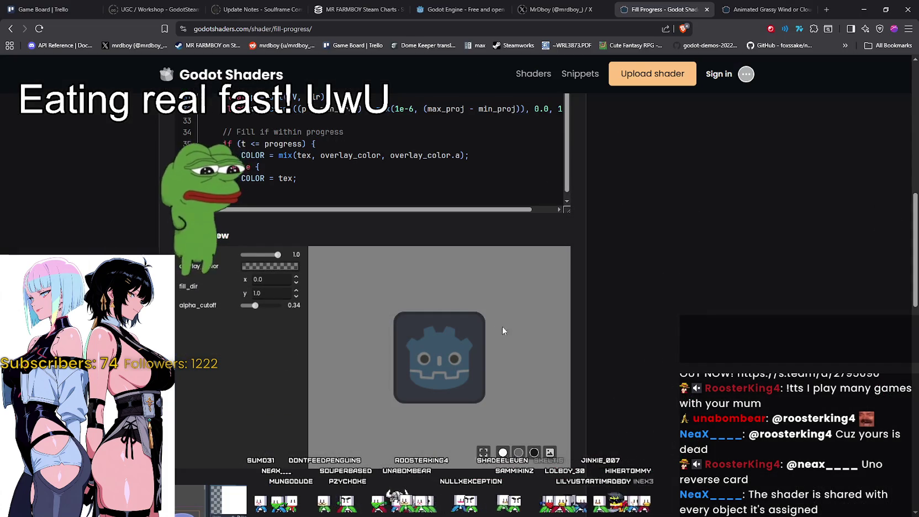
# View the Fill Progress demo's overlay_color (black at half alpha), then return to Godot.
pyautogui.click(242, 264)
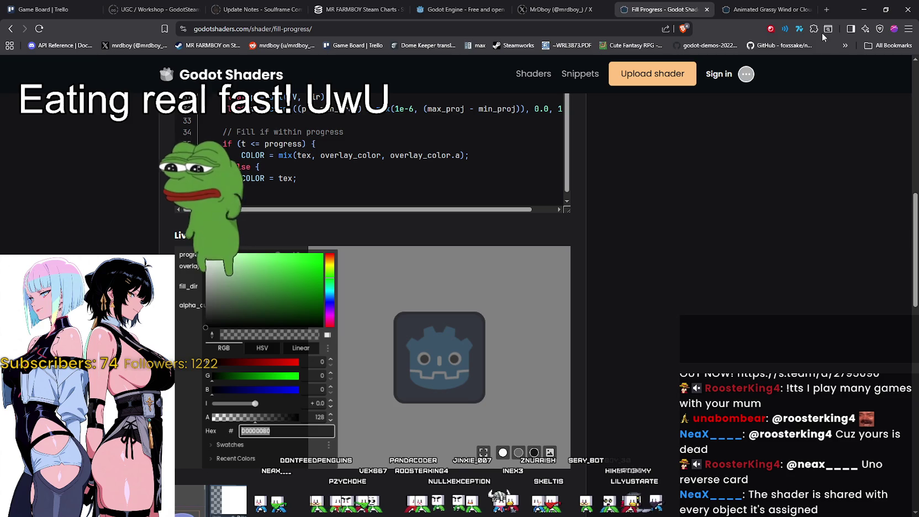
pyautogui.hotkey('alt', 'Tab')
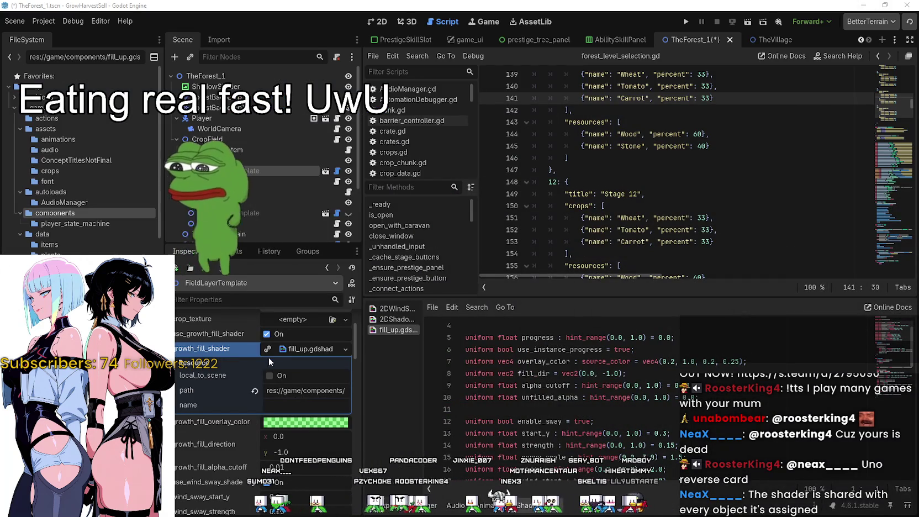
pyautogui.scroll(-3, 215, 464)
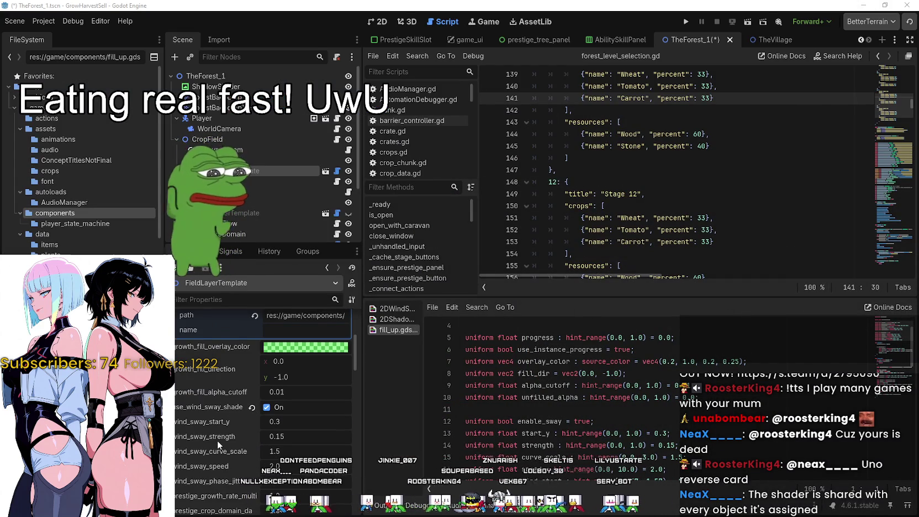
# Change growth_fill_overlay_color from green to translucent black, hex 00000080.
pyautogui.scroll(2, 218, 440)
pyautogui.click(291, 403)
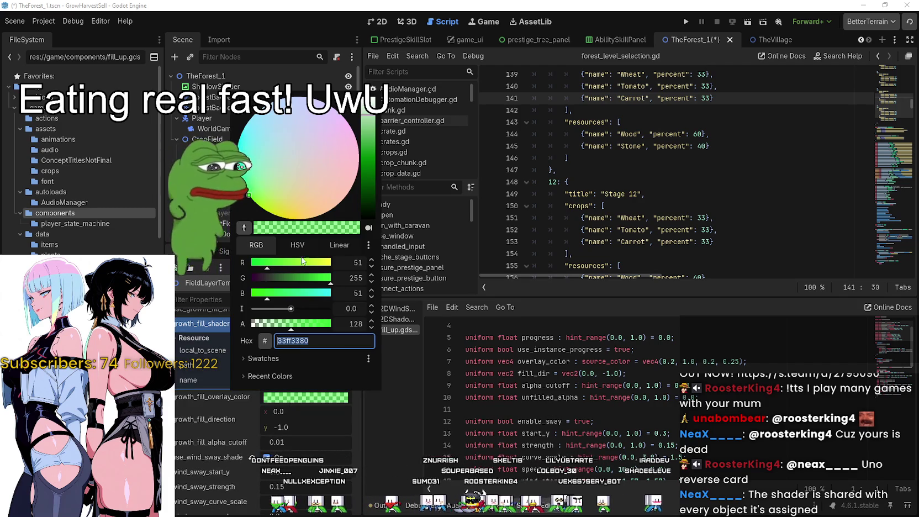
pyautogui.moveTo(371, 188); pyautogui.dragTo(368, 215)
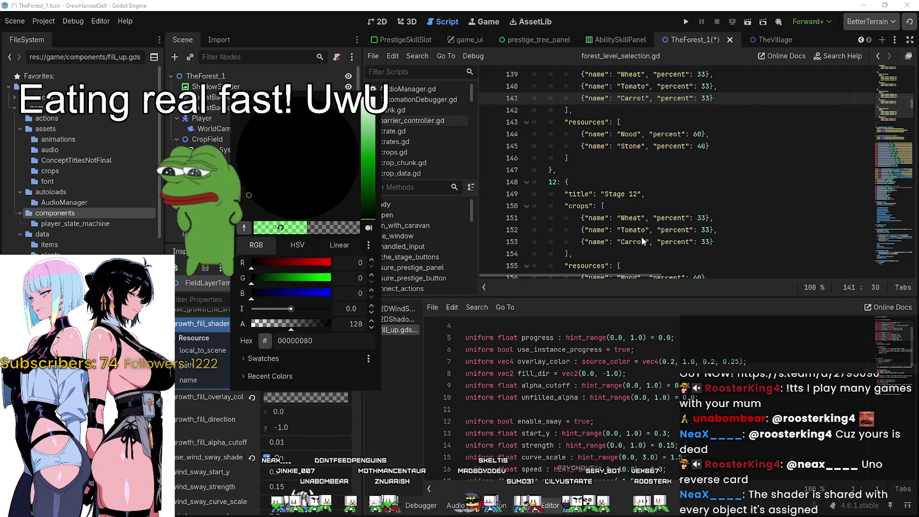
pyautogui.click(201, 414)
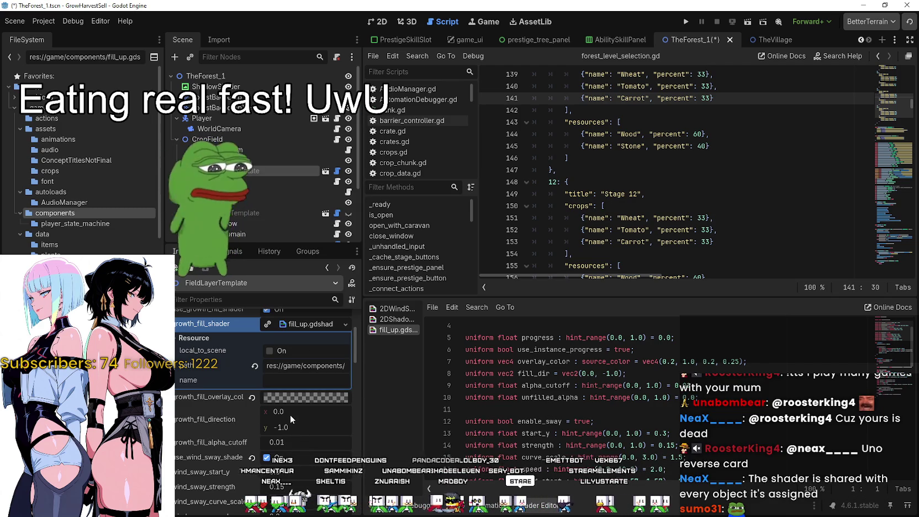
pyautogui.click(724, 202)
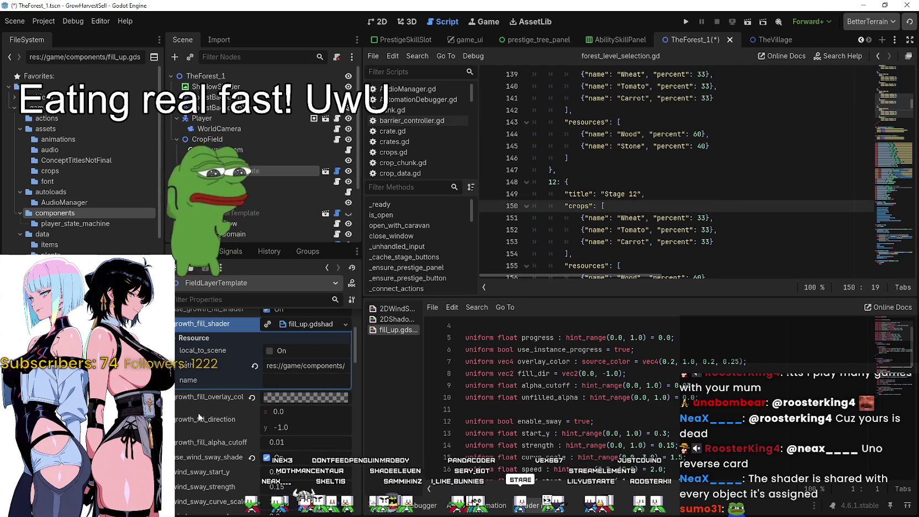
pyautogui.scroll(2, 314, 373)
pyautogui.scroll(-5, 315, 373)
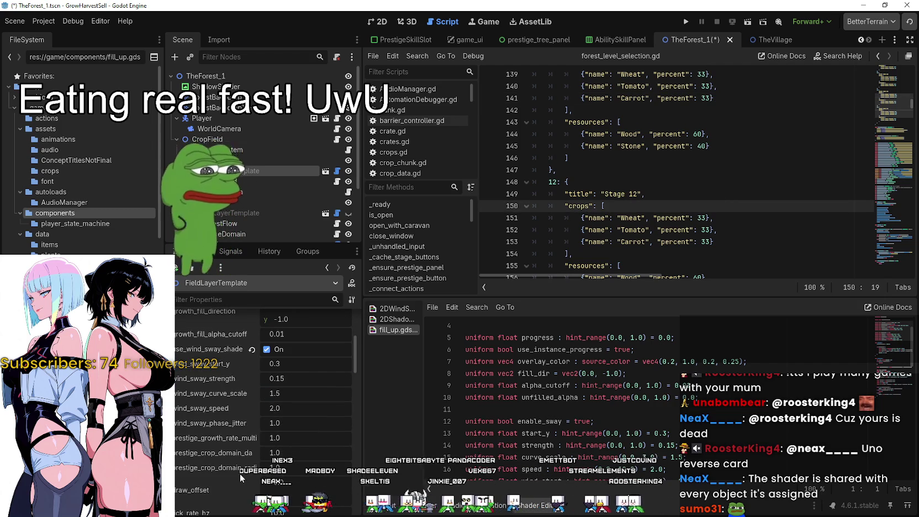
pyautogui.scroll(6, 240, 476)
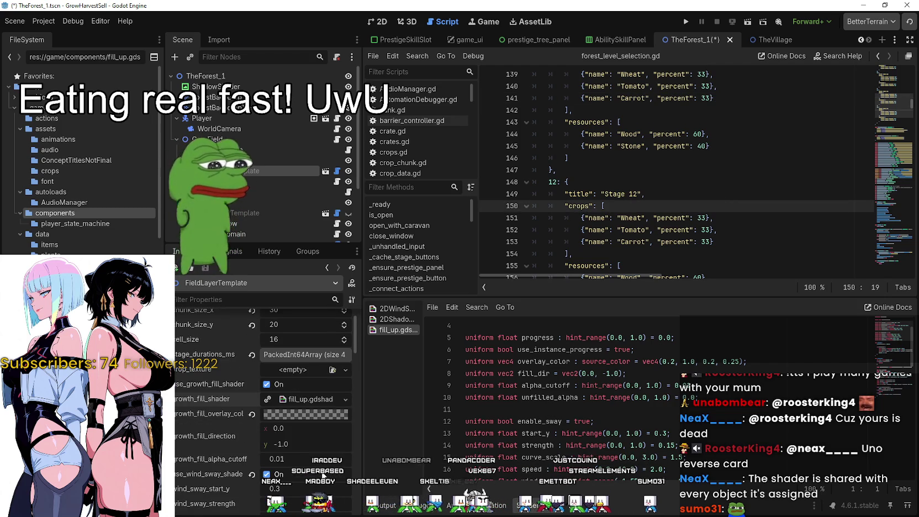
pyautogui.scroll(-3, 321, 467)
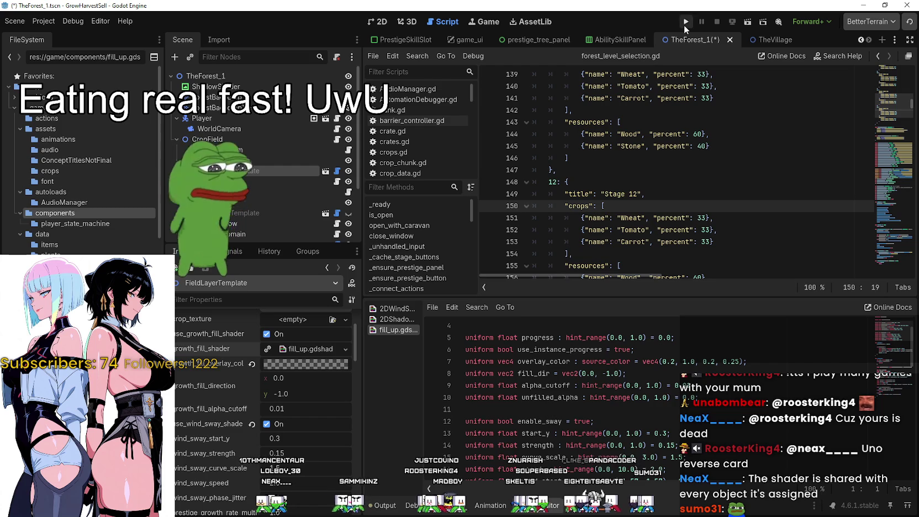
# Save the scene and run the project in a maximized game window.
pyautogui.hotkey('ctrl', 's')
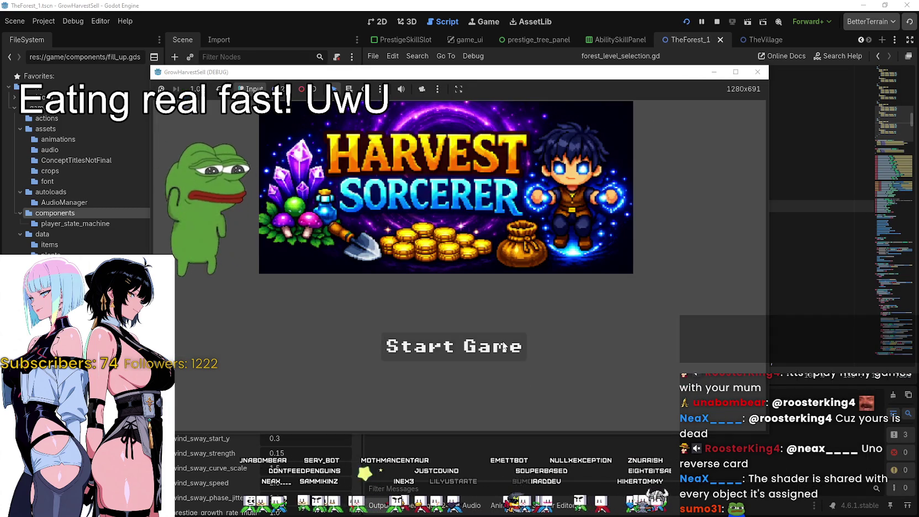
pyautogui.click(503, 346)
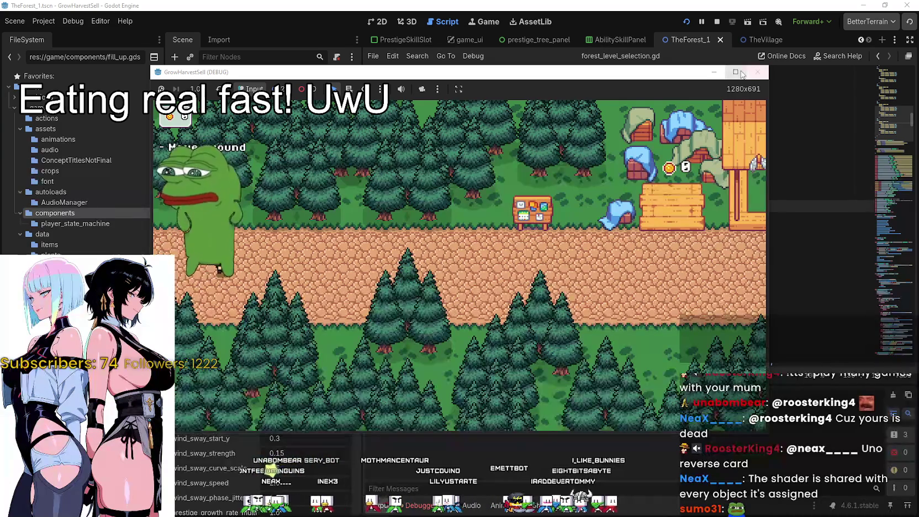
pyautogui.click(736, 71)
# Walk the player to the portal and travel to the Stage 1 forest.
pyautogui.press('d')
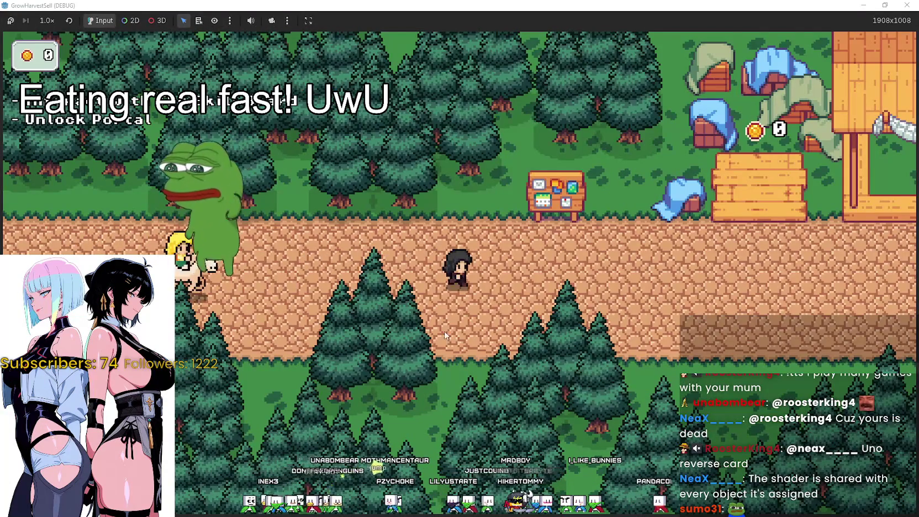
pyautogui.press('e')
pyautogui.press('e')
pyautogui.press('s')
pyautogui.press('e')
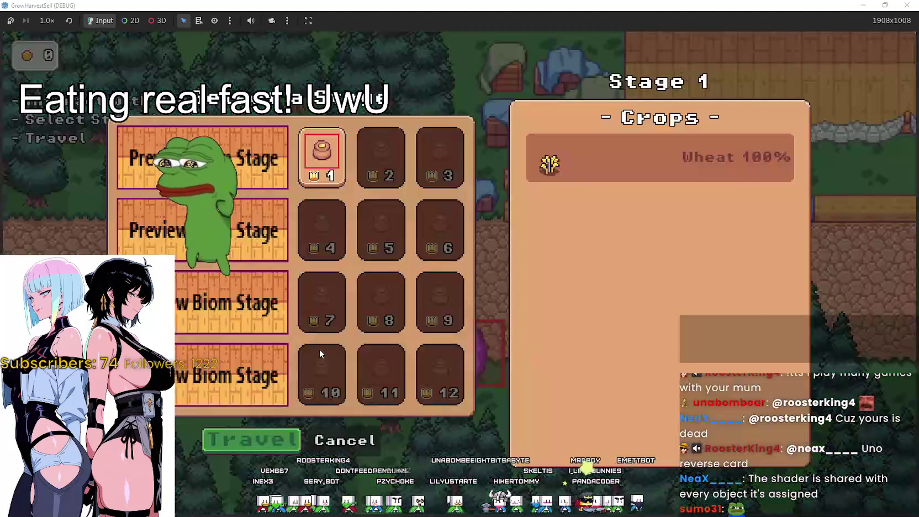
pyautogui.click(253, 447)
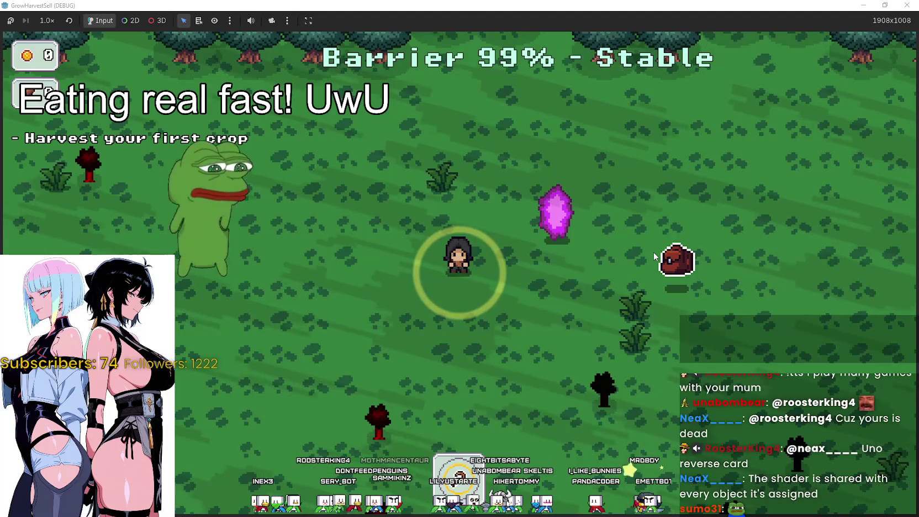
# Play through the forest stage, walking the player around to the purple portal.
pyautogui.press('d')
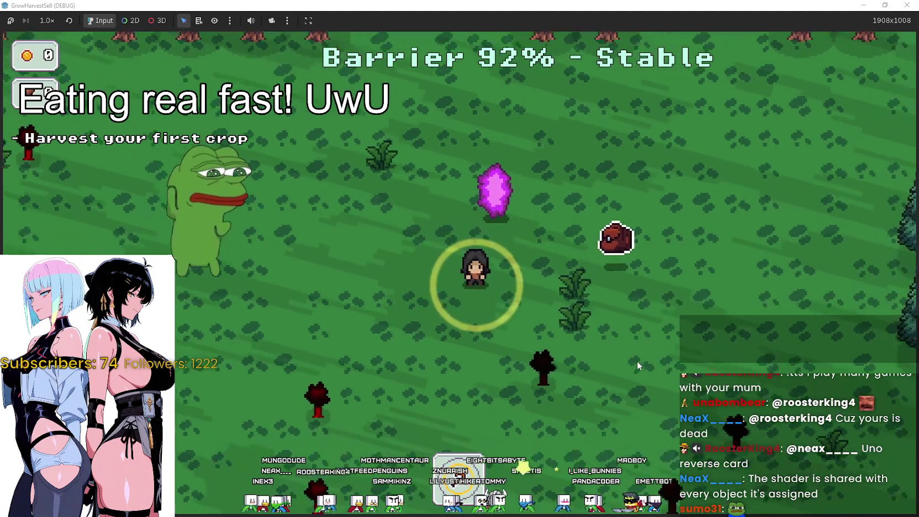
pyautogui.press('s')
pyautogui.press('d')
pyautogui.press('s')
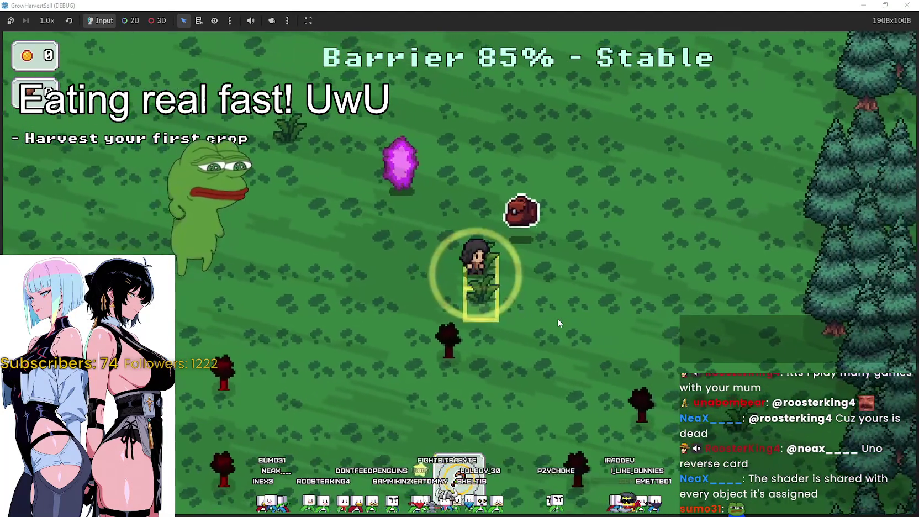
pyautogui.press('s')
pyautogui.press('a')
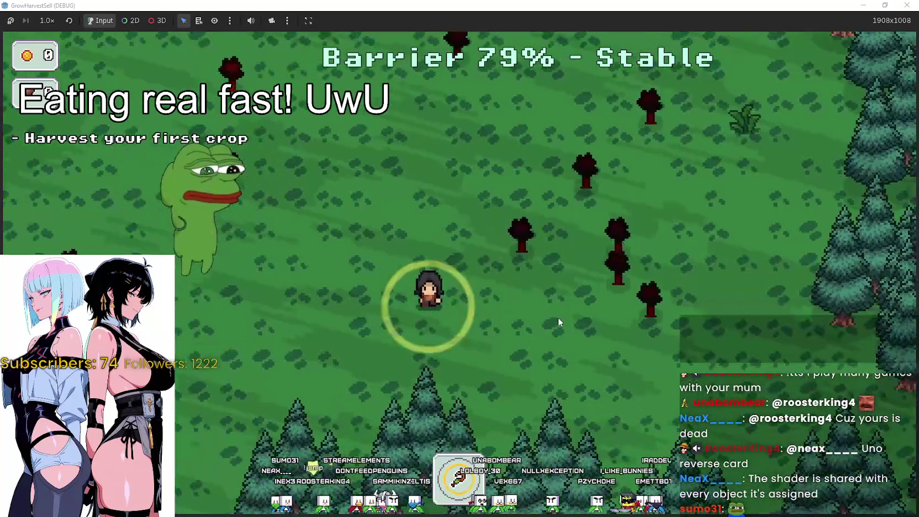
pyautogui.press('w')
pyautogui.press('a')
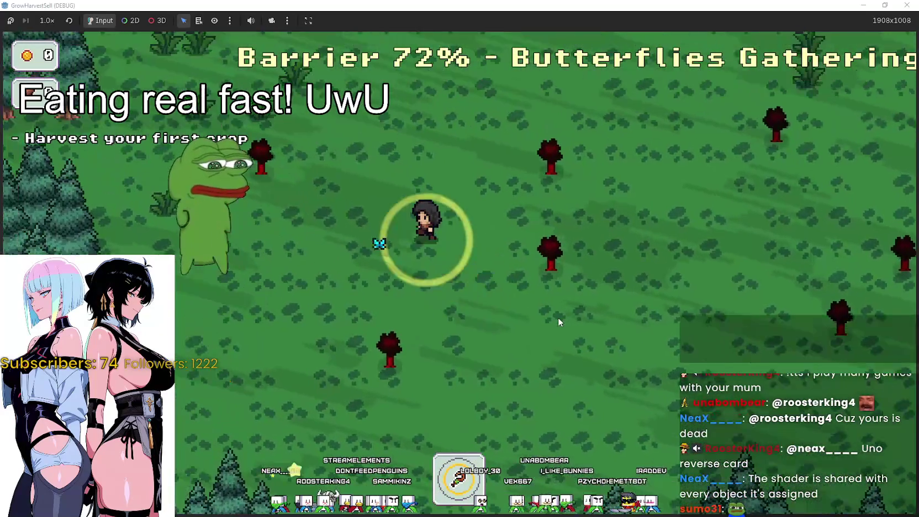
pyautogui.press('w')
pyautogui.press('a')
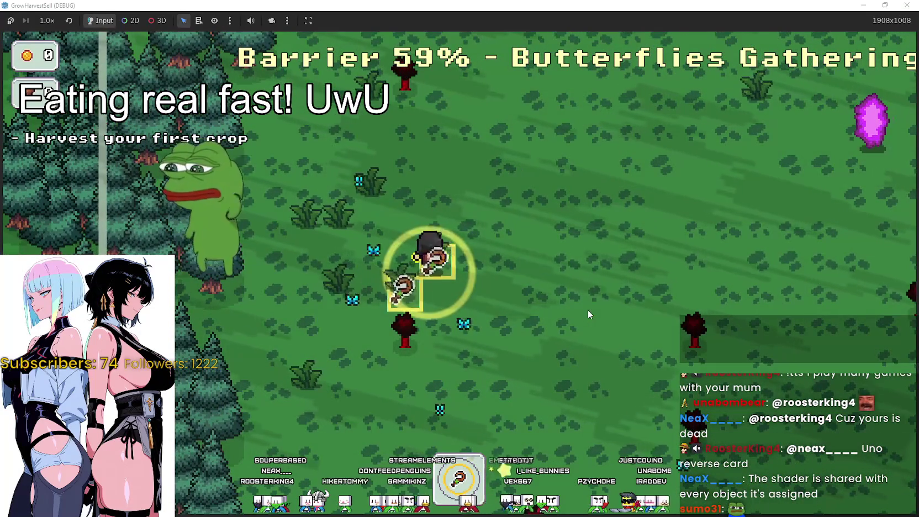
pyautogui.press('w')
pyautogui.press('a')
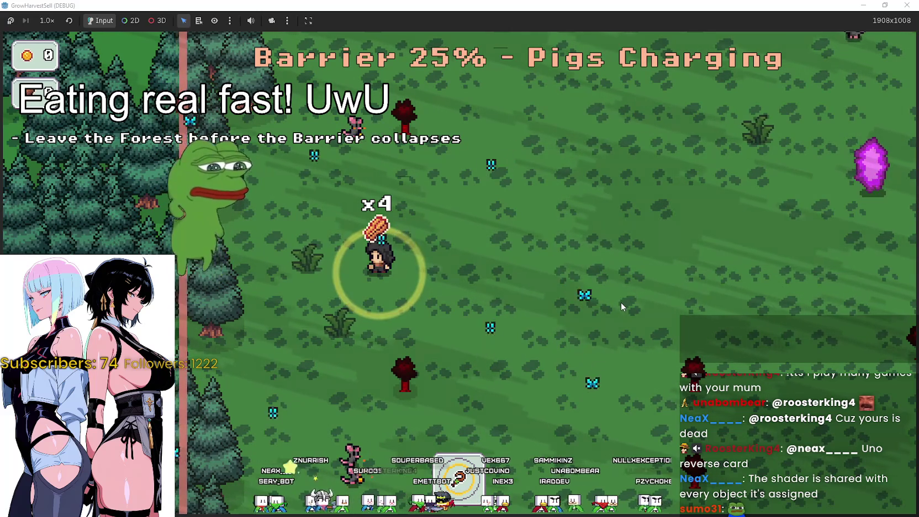
pyautogui.press('s')
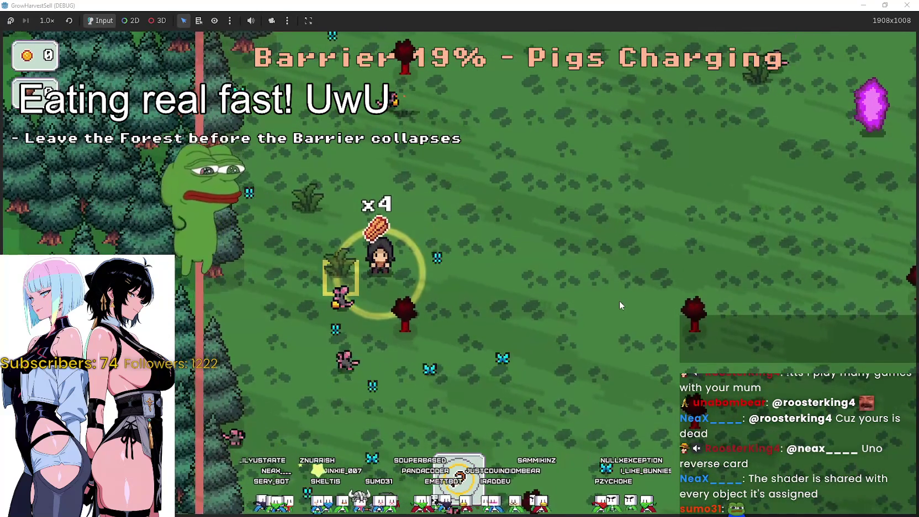
pyautogui.press('a')
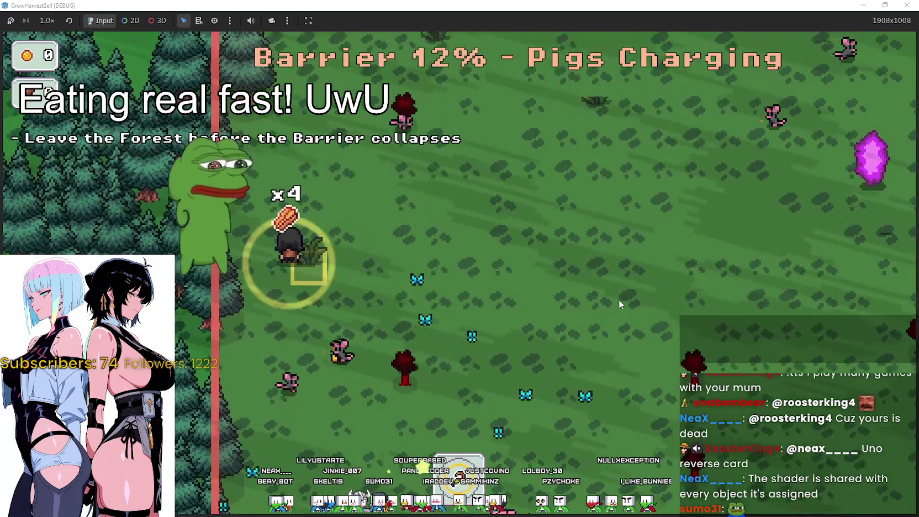
pyautogui.press('d')
pyautogui.press('d')
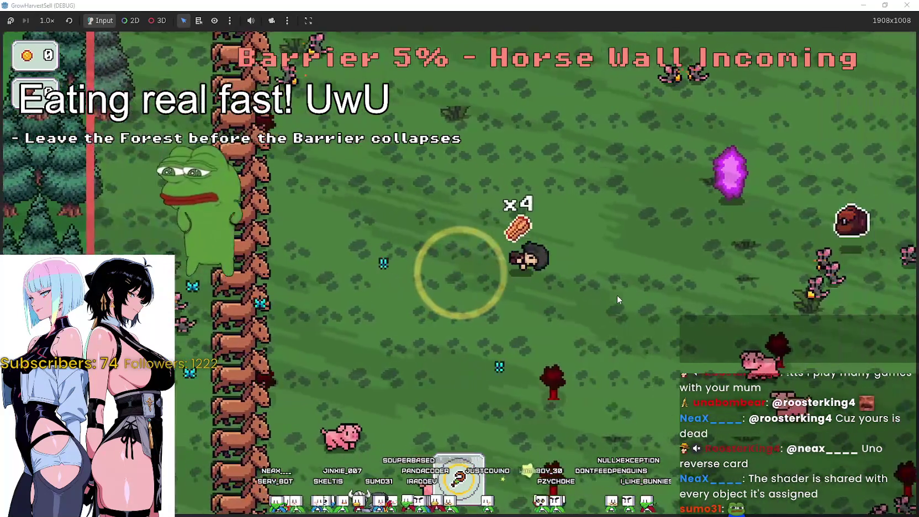
pyautogui.press('d')
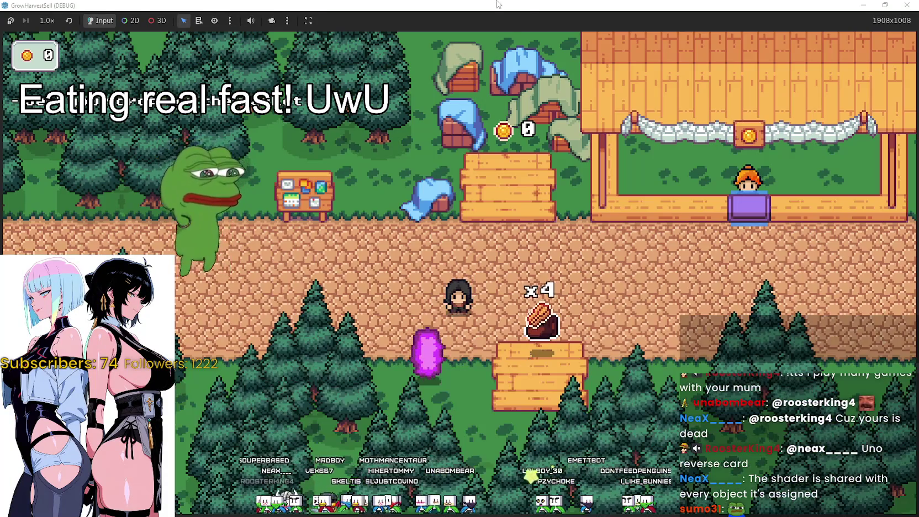
# Stop the running game and bring up the Godot Shaders Fill Progress page.
pyautogui.moveTo(464, 5); pyautogui.dragTo(480, 51)
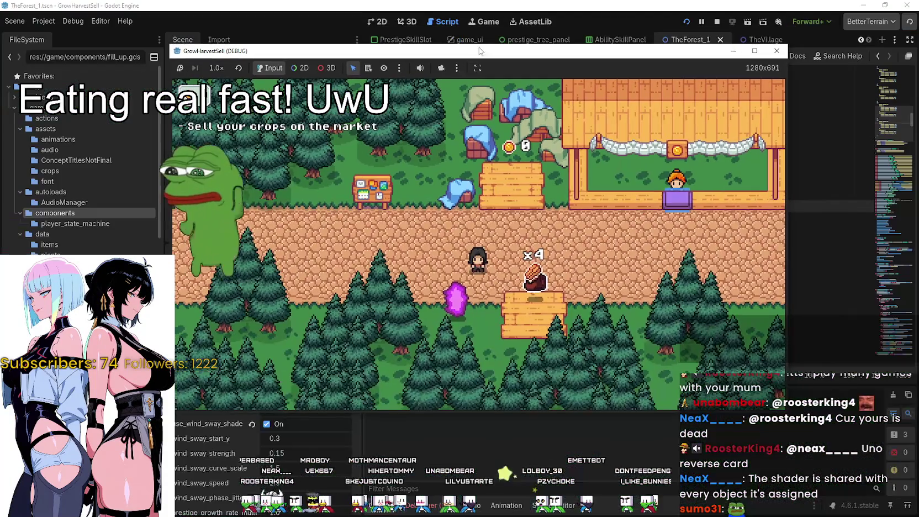
pyautogui.click(718, 22)
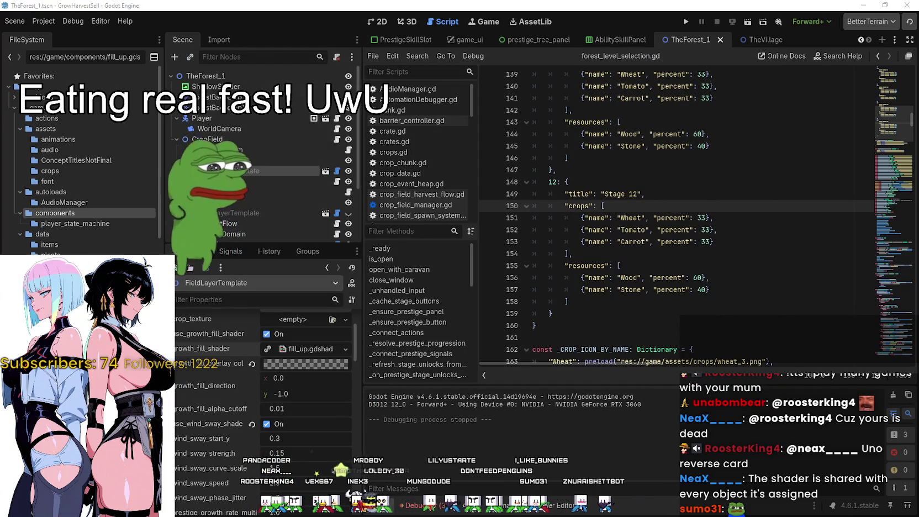
pyautogui.hotkey('alt', 'Tab')
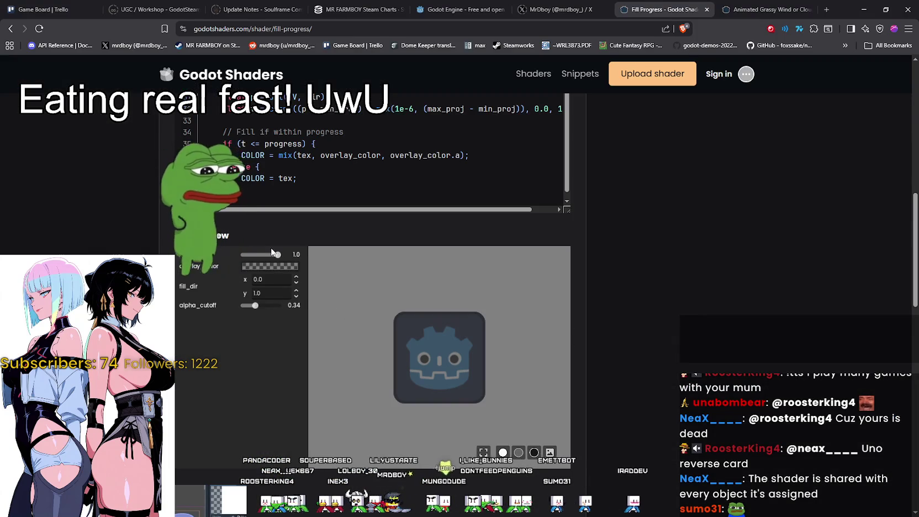
# Drag the preview's progress slider from about 0.38 up to full.
pyautogui.moveTo(278, 254); pyautogui.dragTo(243, 257)
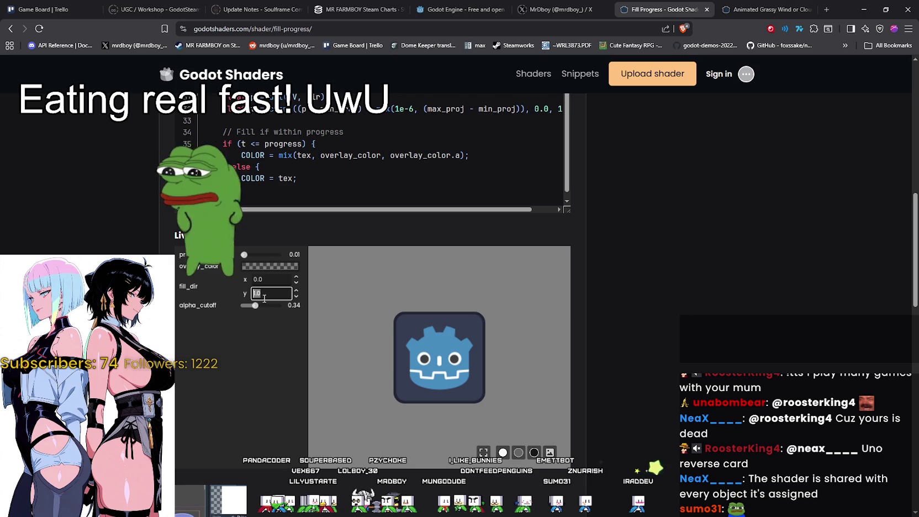
pyautogui.hotkey('alt', 'Tab')
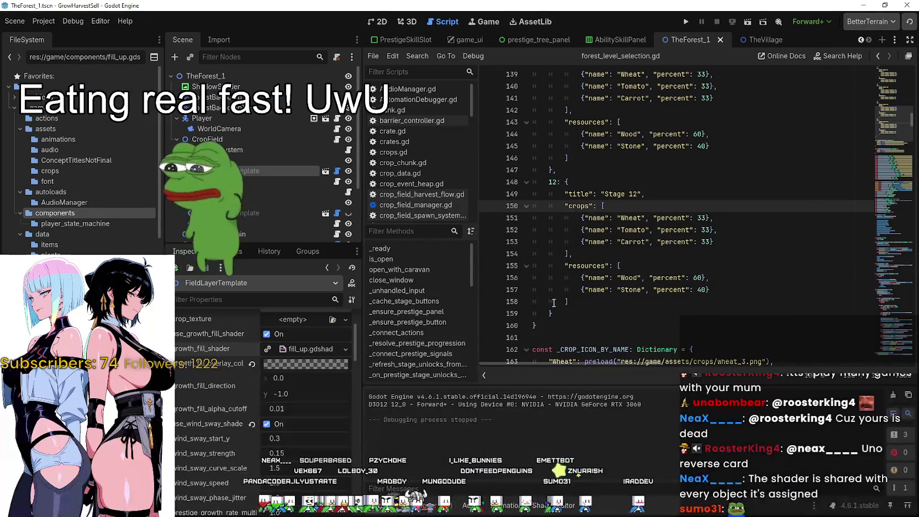
pyautogui.hotkey('alt', 'Tab')
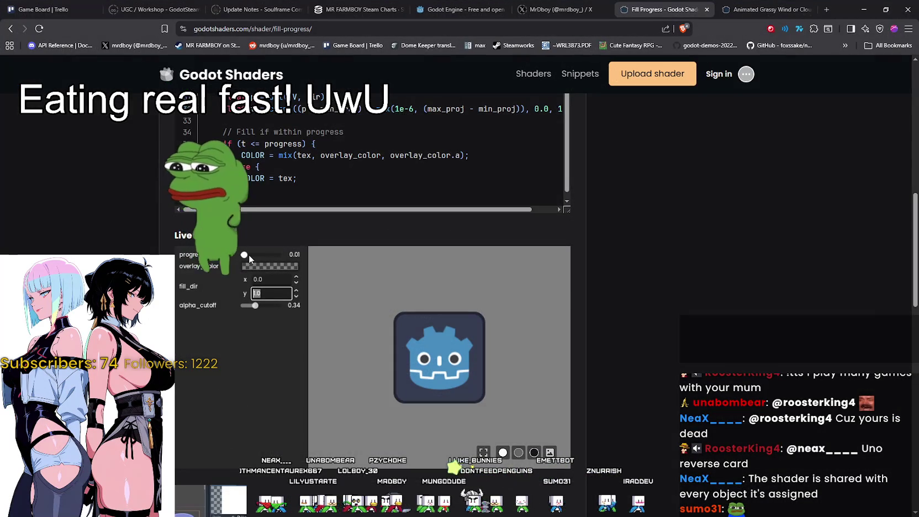
pyautogui.moveTo(249, 257)
pyautogui.mouseDown()
pyautogui.moveTo(284, 261)
pyautogui.moveTo(237, 260)
pyautogui.mouseUp()
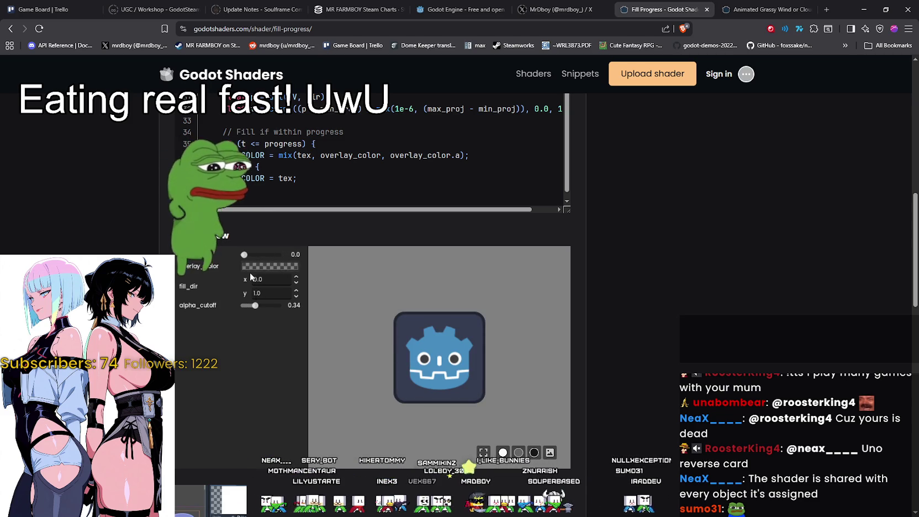
# Set the preview's fill_dir y to -1.0 and sweep progress up to 1.0.
pyautogui.click(253, 295)
pyautogui.click(253, 293)
pyautogui.write('-')
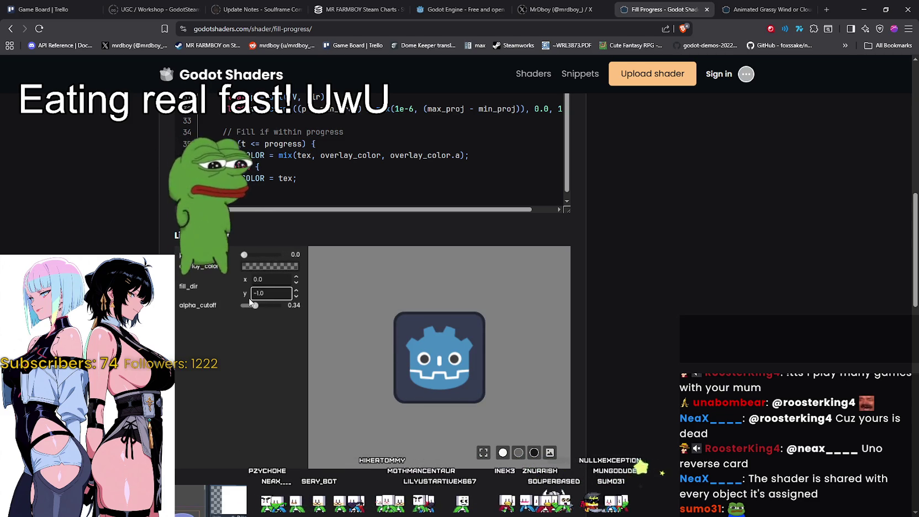
pyautogui.click(246, 255)
pyautogui.moveTo(245, 255)
pyautogui.mouseDown()
pyautogui.moveTo(276, 256)
pyautogui.moveTo(244, 255)
pyautogui.mouseUp()
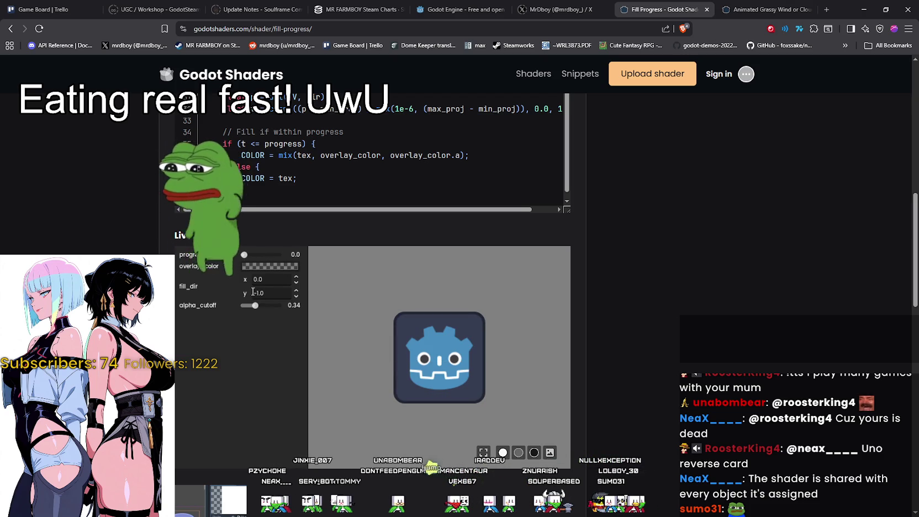
# Restore fill_dir y to 1.0, retest the fill, and return to Godot.
pyautogui.click(256, 294)
pyautogui.press('BackSpace')
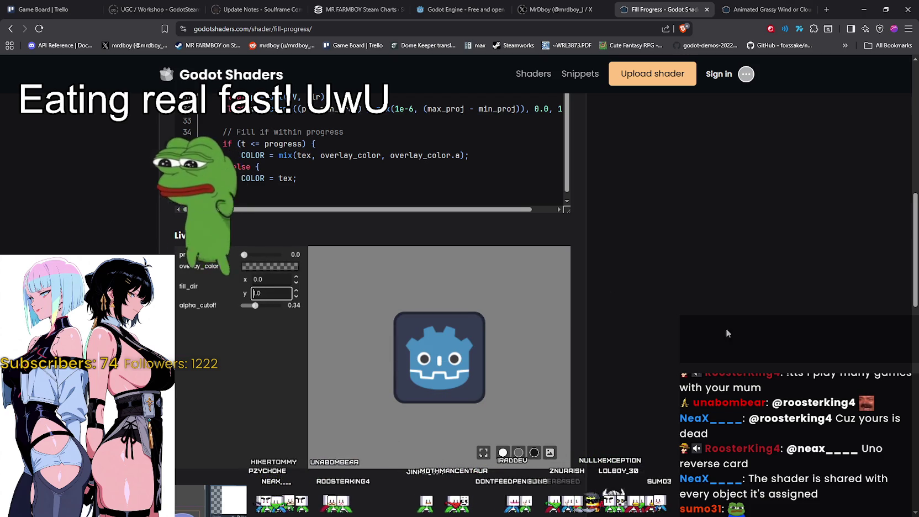
pyautogui.moveTo(259, 256)
pyautogui.mouseDown()
pyautogui.moveTo(292, 258)
pyautogui.moveTo(260, 257)
pyautogui.mouseUp()
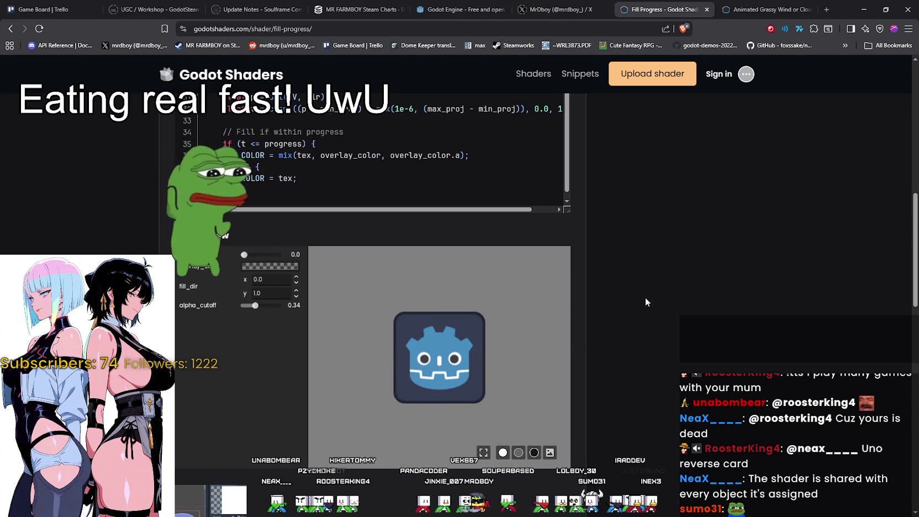
pyautogui.hotkey('alt', 'Tab')
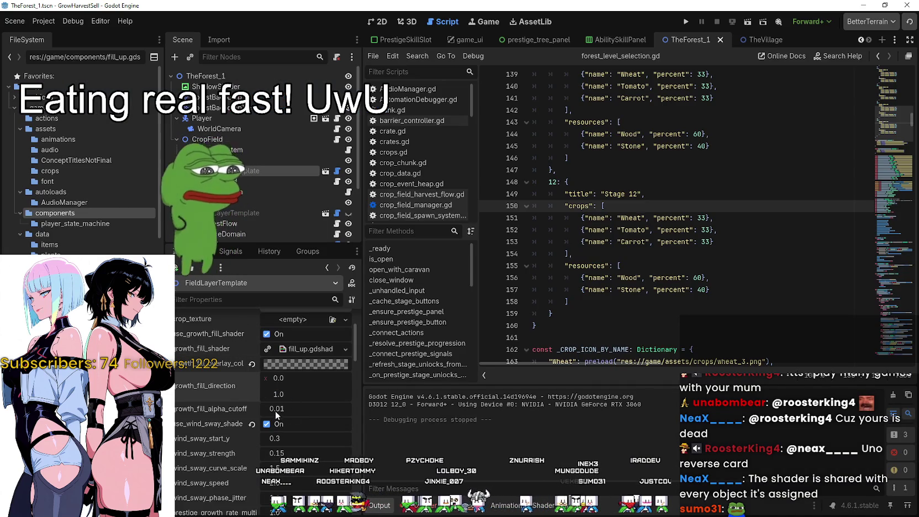
# Commit growth_fill_direction y as 1.0, then return to the Fill Progress page.
pyautogui.press('Return')
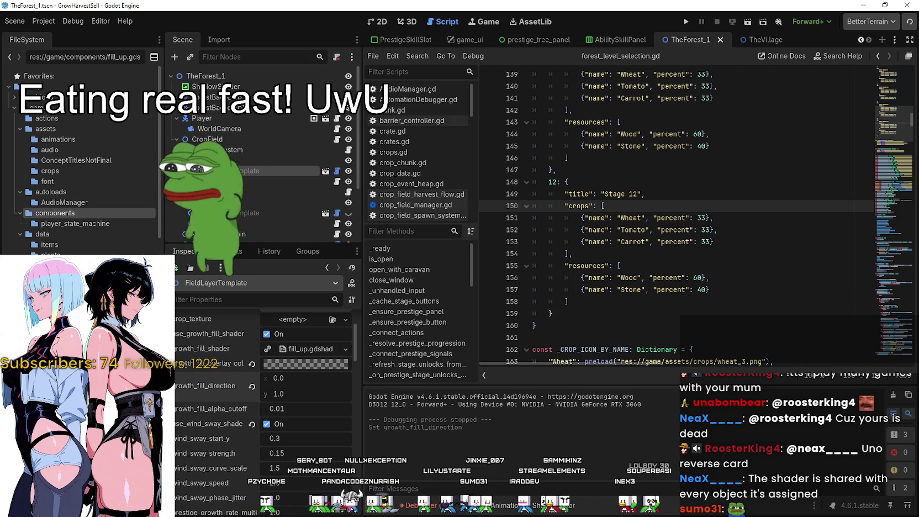
pyautogui.hotkey('alt', 'Tab')
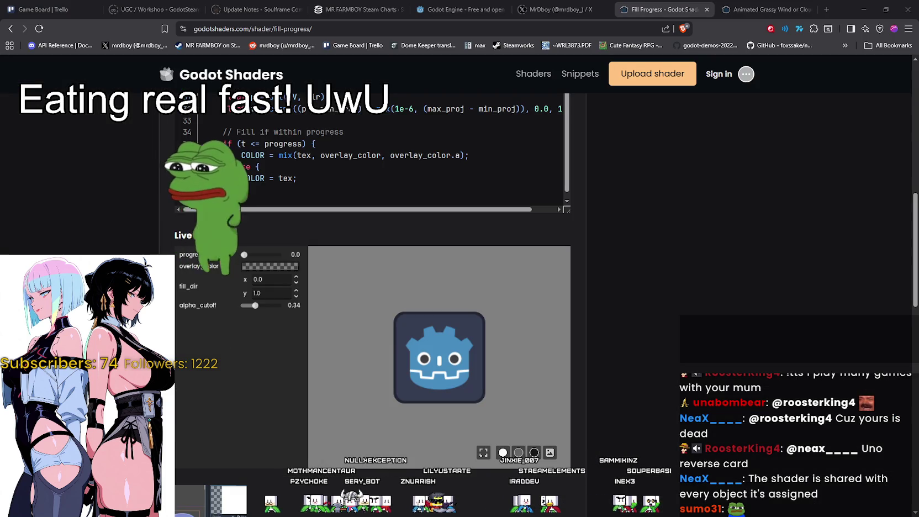